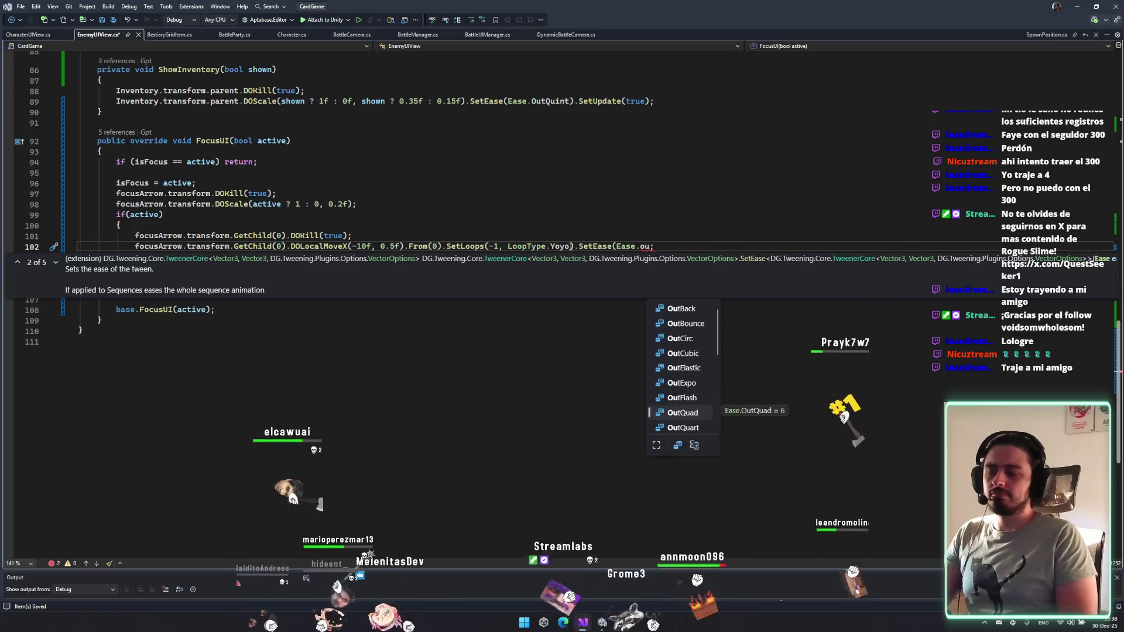
Finish the focus arrow's looping tween with Ease.OutQuint, save the enemy UI script, and return to Unity.
type("qui")
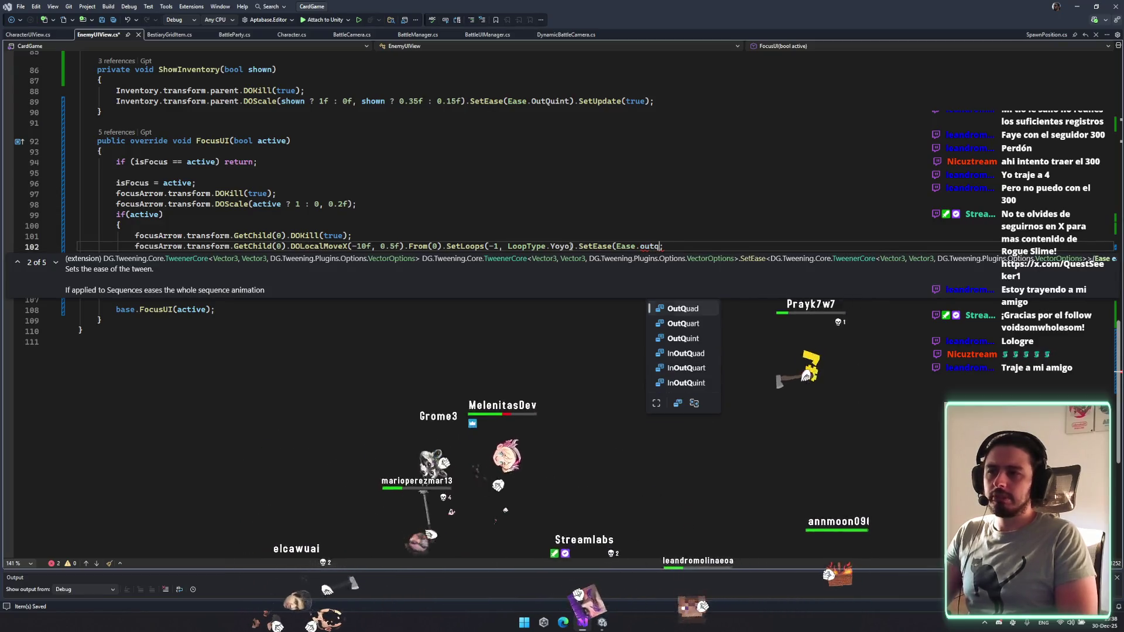
key("Tab")
type(")")
key("ctrl+s")
key("Up")
key("Up")
key("Up")
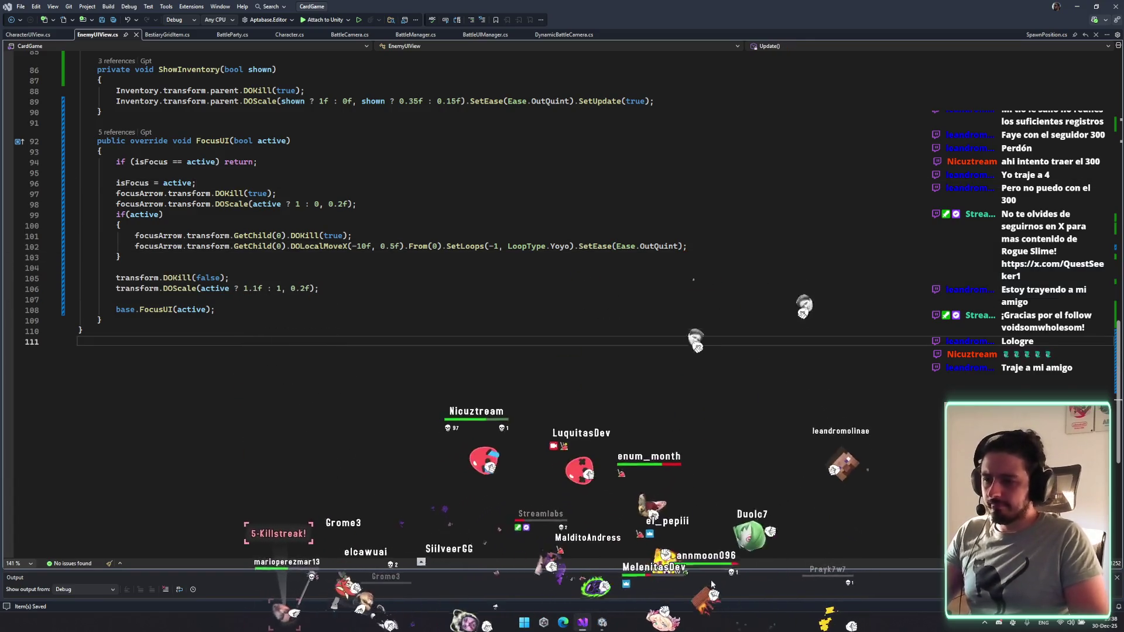
left_click(599, 624)
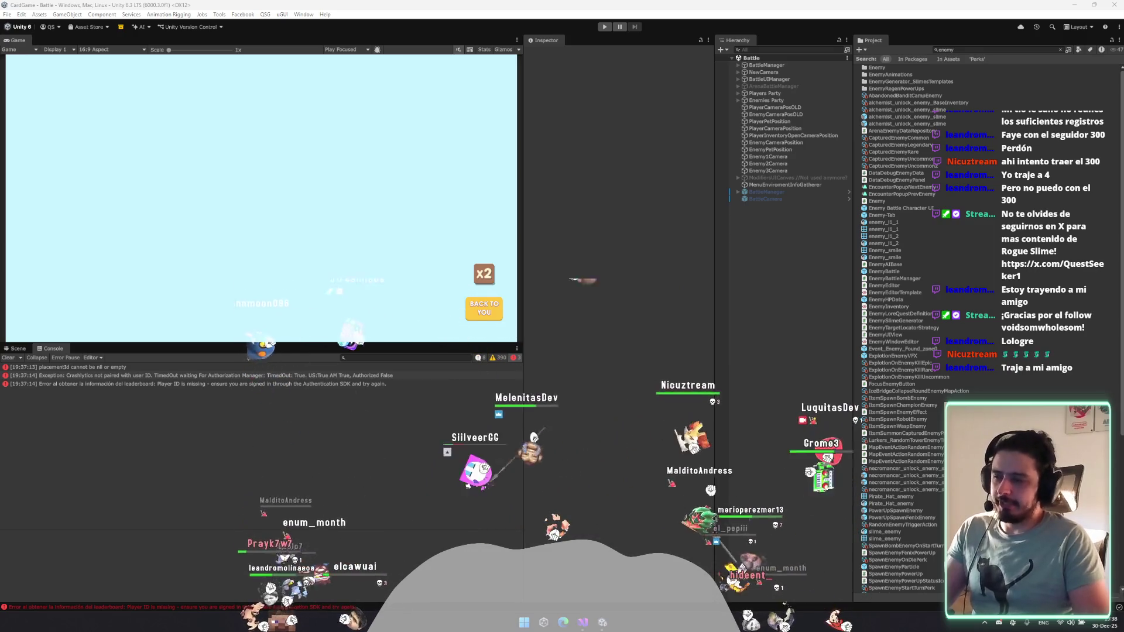
Clear the Console and open the Enemy Battle Character UI prefab from Prefabs/Battle.
left_click(8, 357)
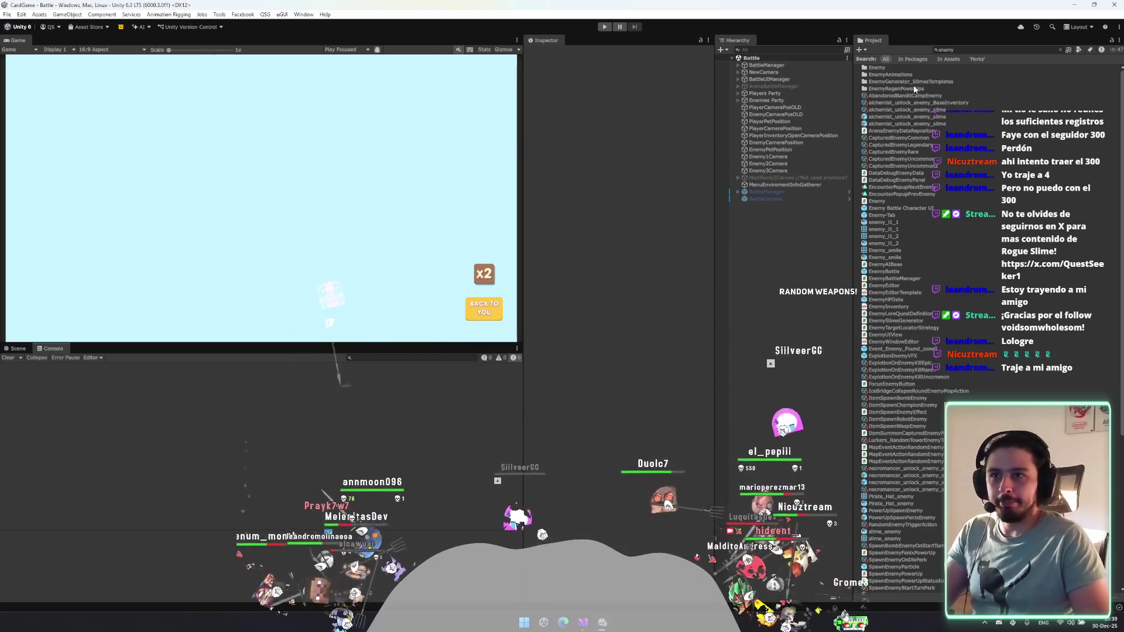
key("Escape")
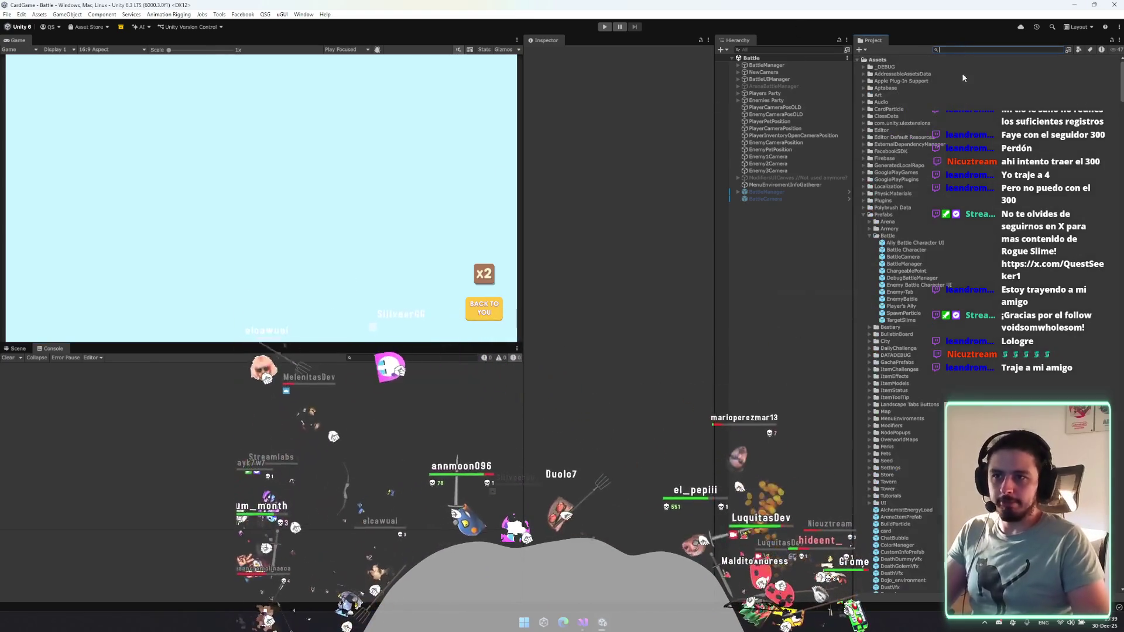
left_click(926, 286)
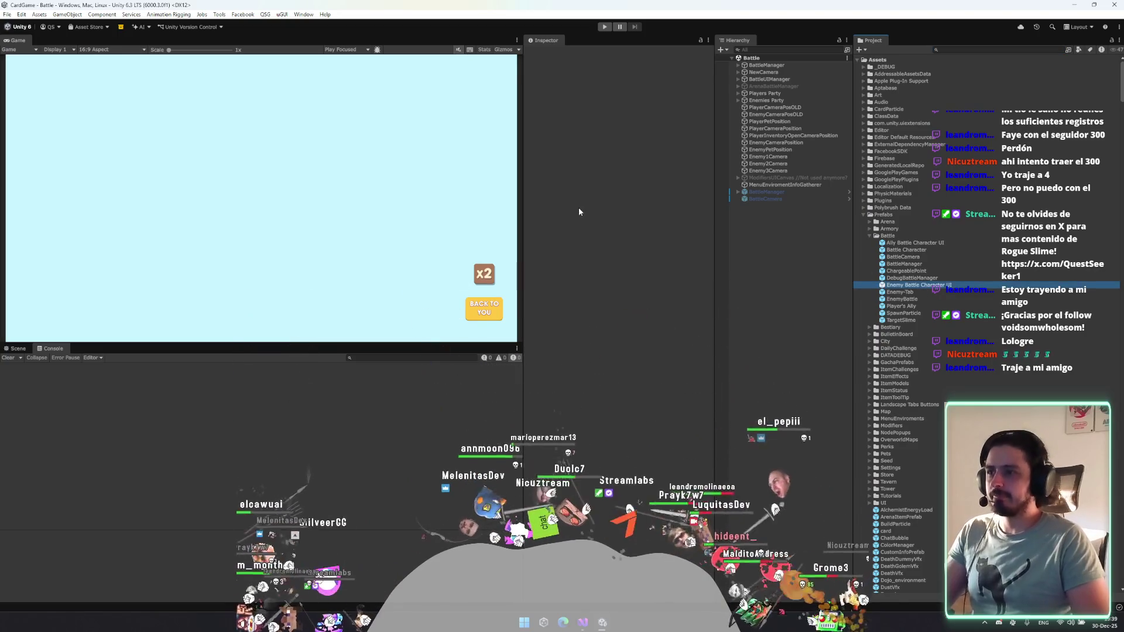
left_click(790, 189)
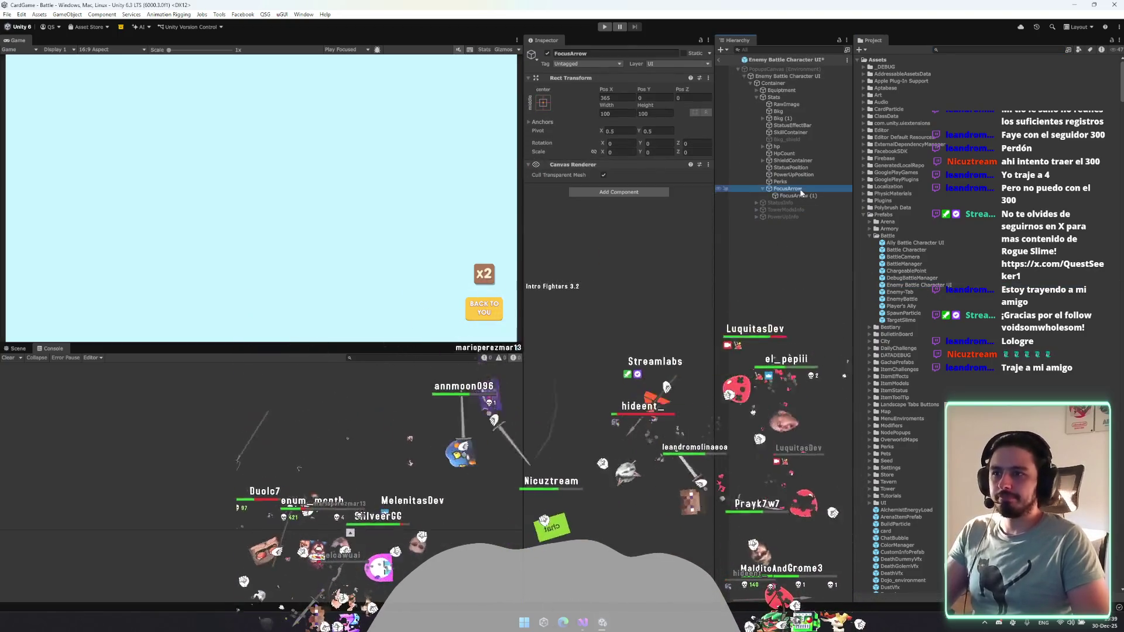
Shrink FocusArrow (1) evenly to 15.92705 insets on every side and move Outline above Shadow.
left_click(800, 196)
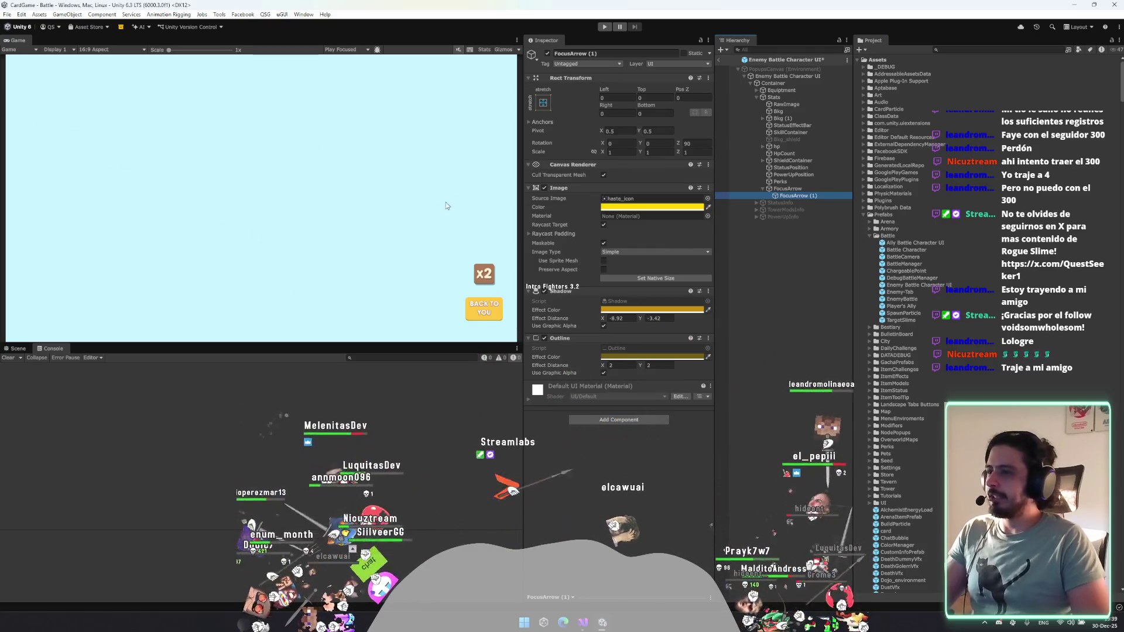
double_click(814, 195)
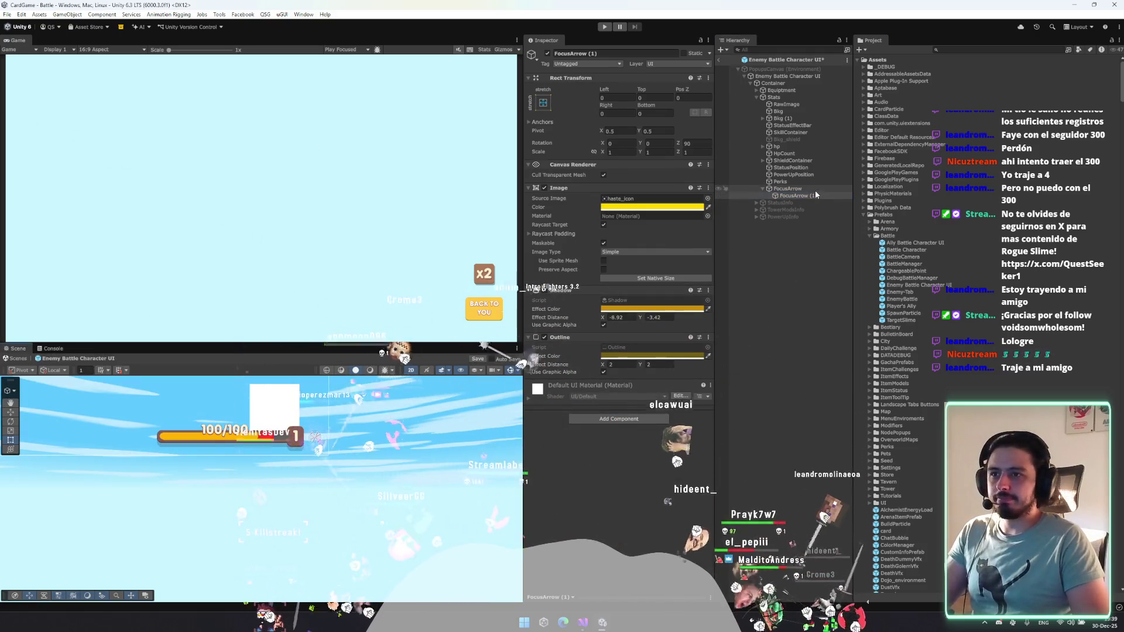
left_click(787, 189)
left_click(697, 152)
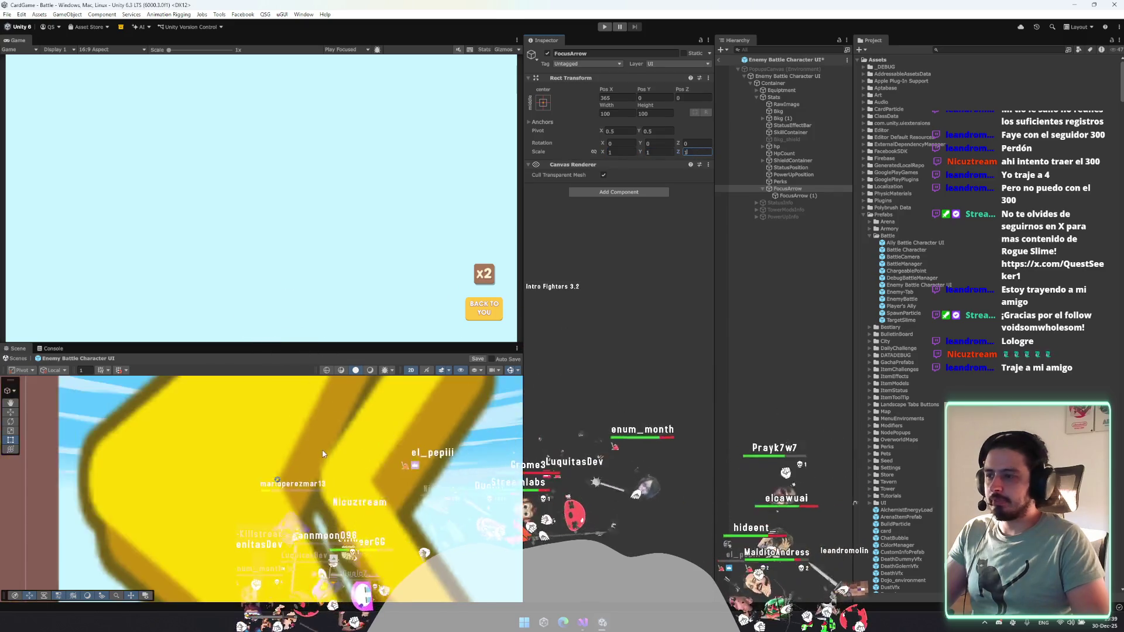
double_click(796, 196)
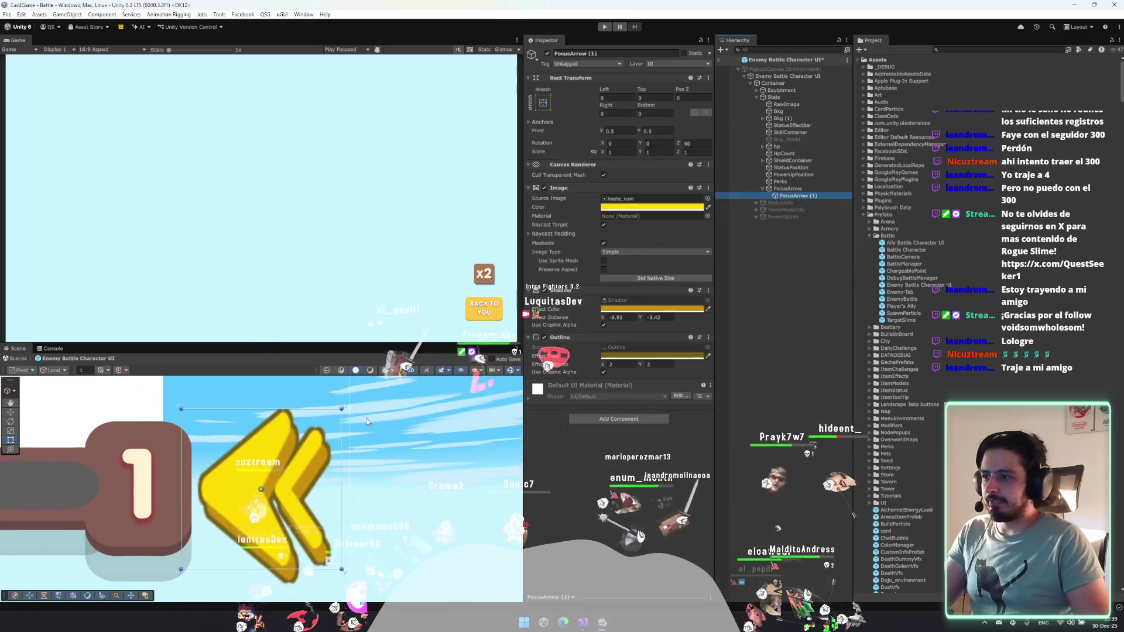
mouse_move(342, 408)
left_mouse_down()
mouse_move(305, 439)
mouse_move(316, 433)
left_mouse_up()
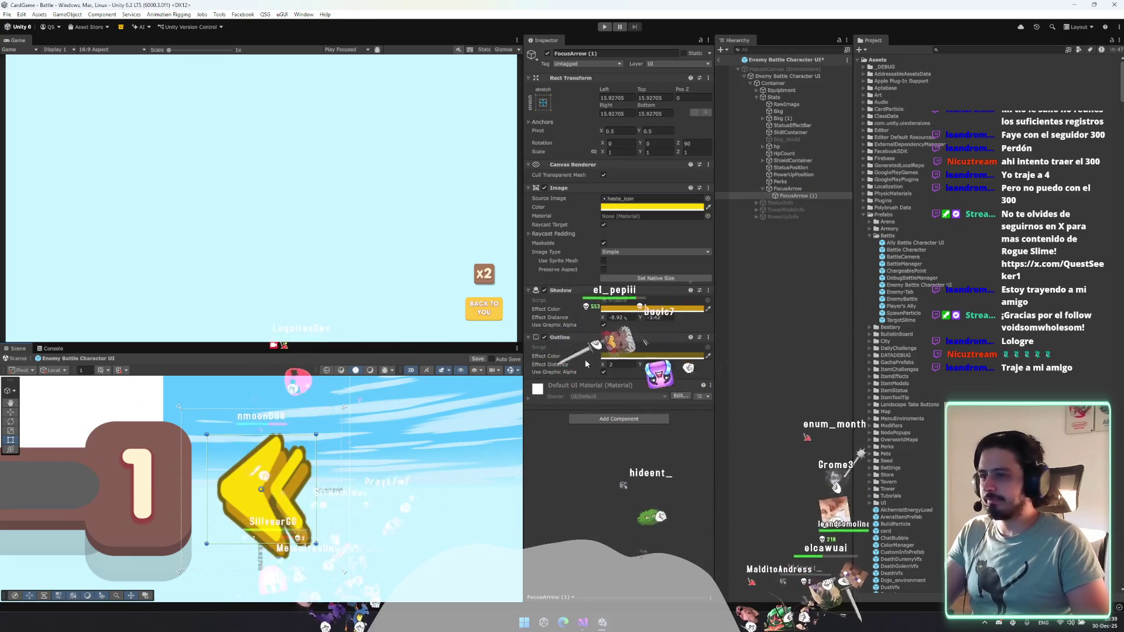
mouse_move(561, 338)
left_mouse_down()
mouse_move(589, 288)
mouse_move(610, 364)
left_mouse_up()
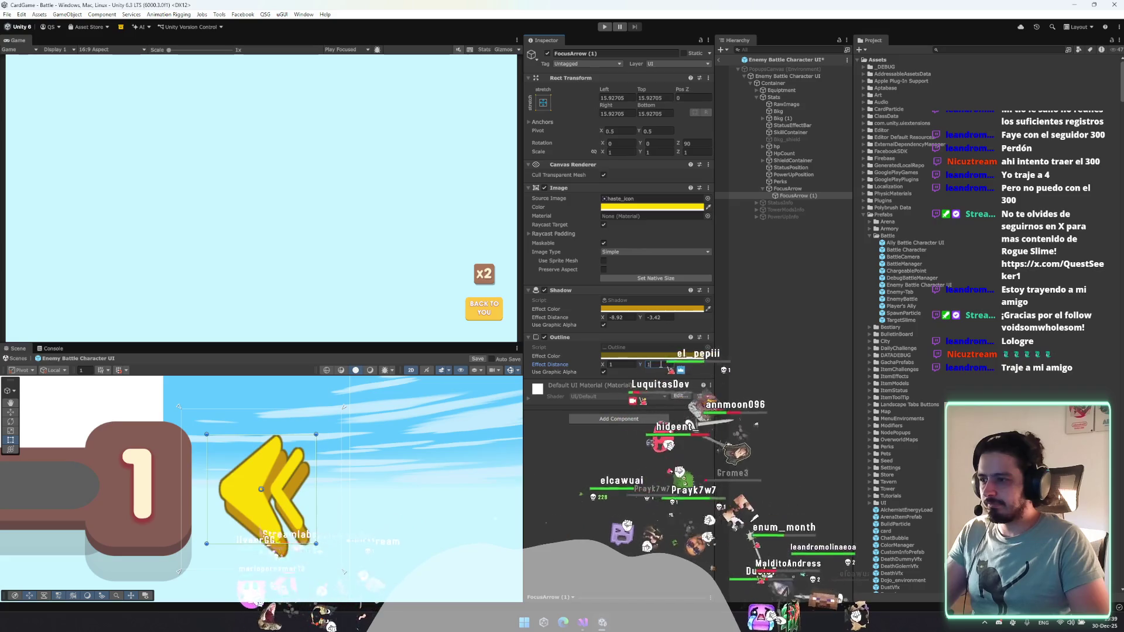
Set the FocusArrow (1) Shadow effect distance to X -10, Y -3 and save the prefab.
type("-100")
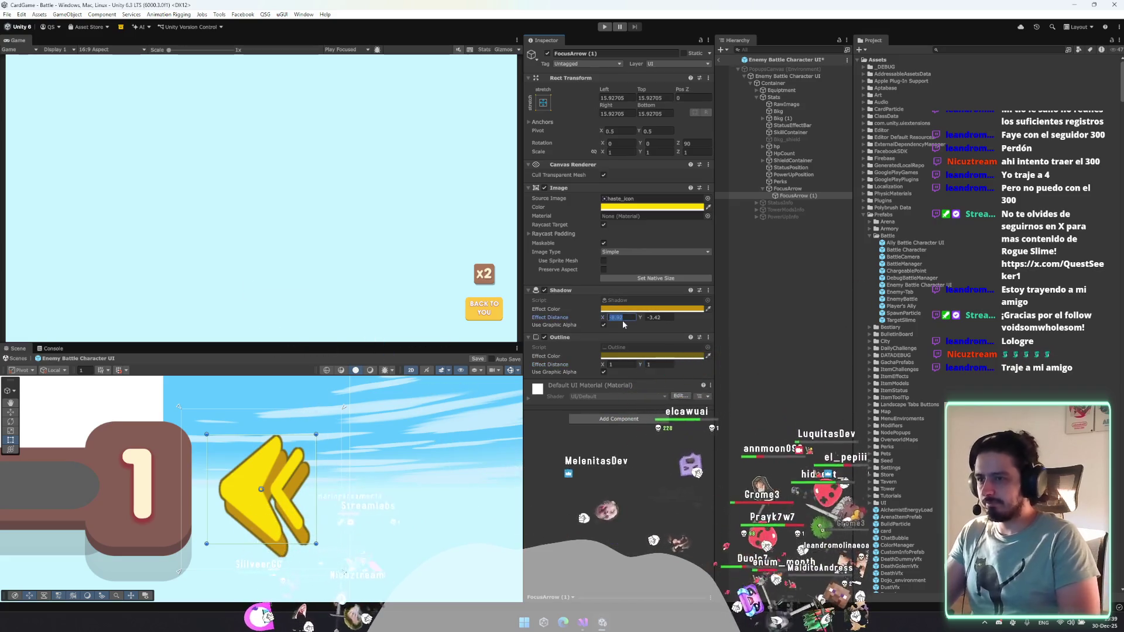
key("BackSpace")
key("Tab")
type("-3")
key("BackSpace")
type("5.35")
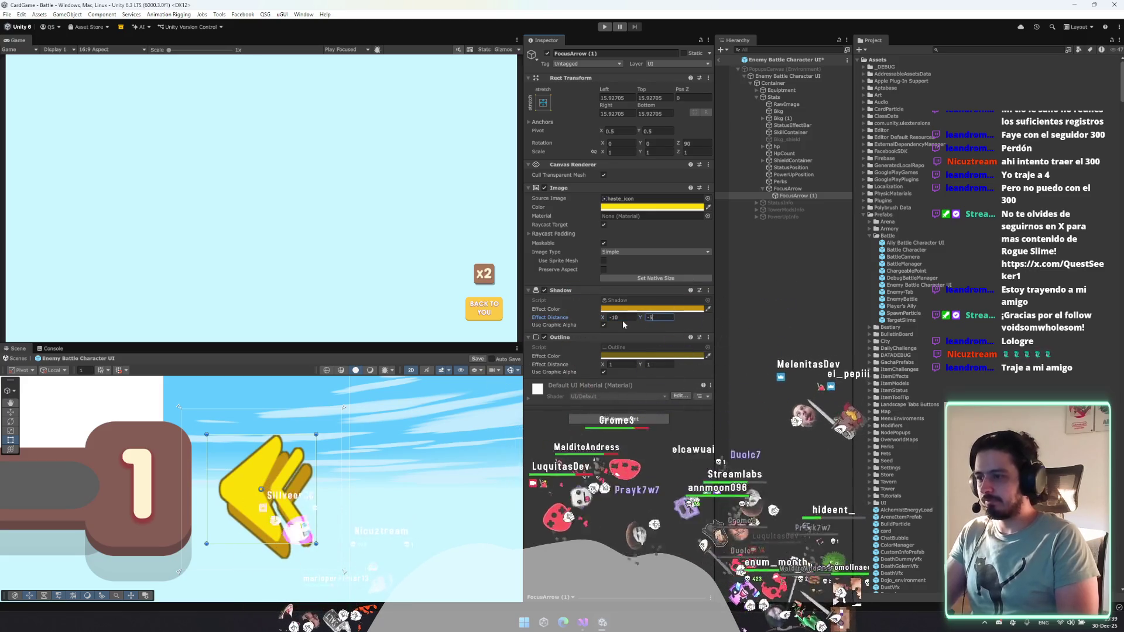
key("BackSpace")
key("BackSpace")
key("BackSpace")
type("2.62")
key("ctrl+s")
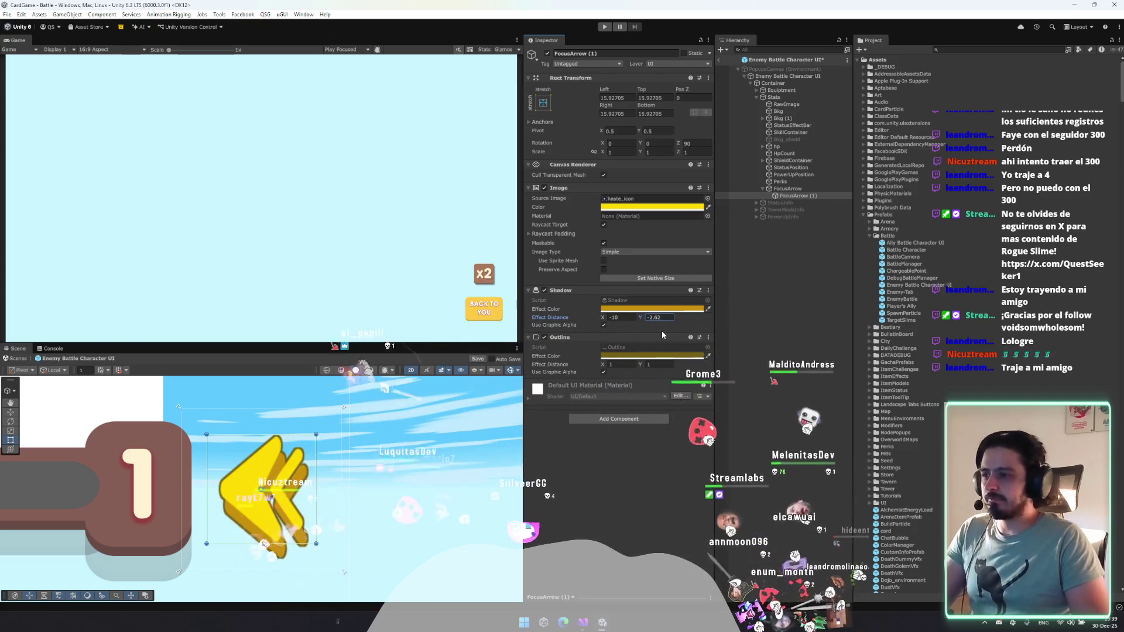
left_click(657, 317)
type("-3")
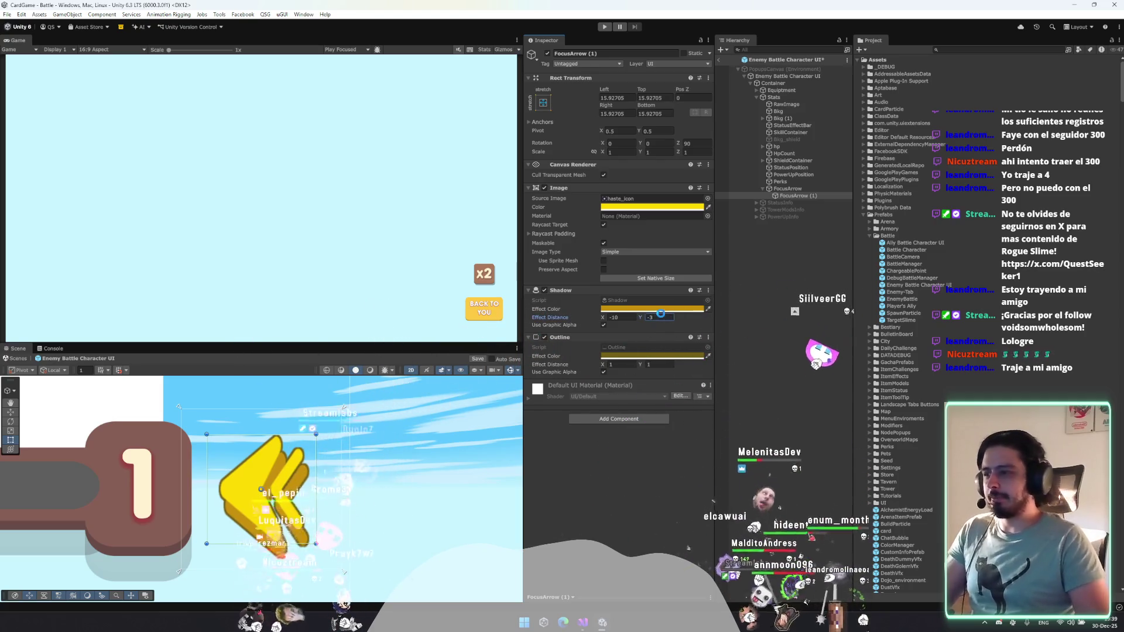
key("ctrl+s")
Shrink FocusArrow (1) further to 21.18155 insets and return to the Battle scene.
left_click(804, 375)
left_click(791, 196)
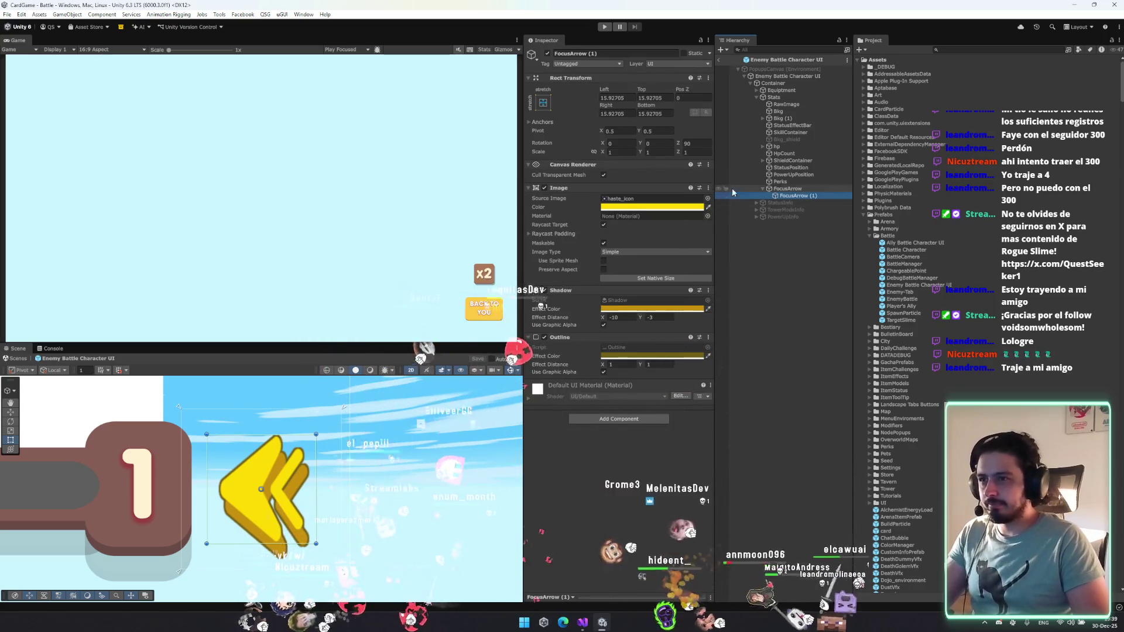
left_click_drag(317, 434, 316, 474)
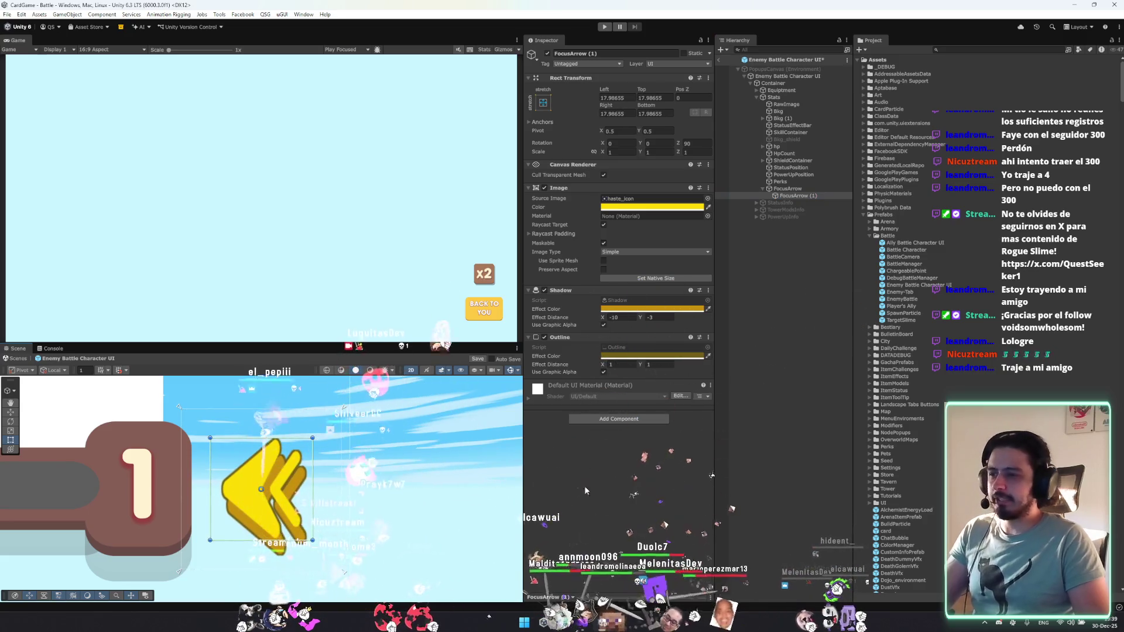
scroll(316, 473, "down", 1)
scroll(316, 473, "down", 5)
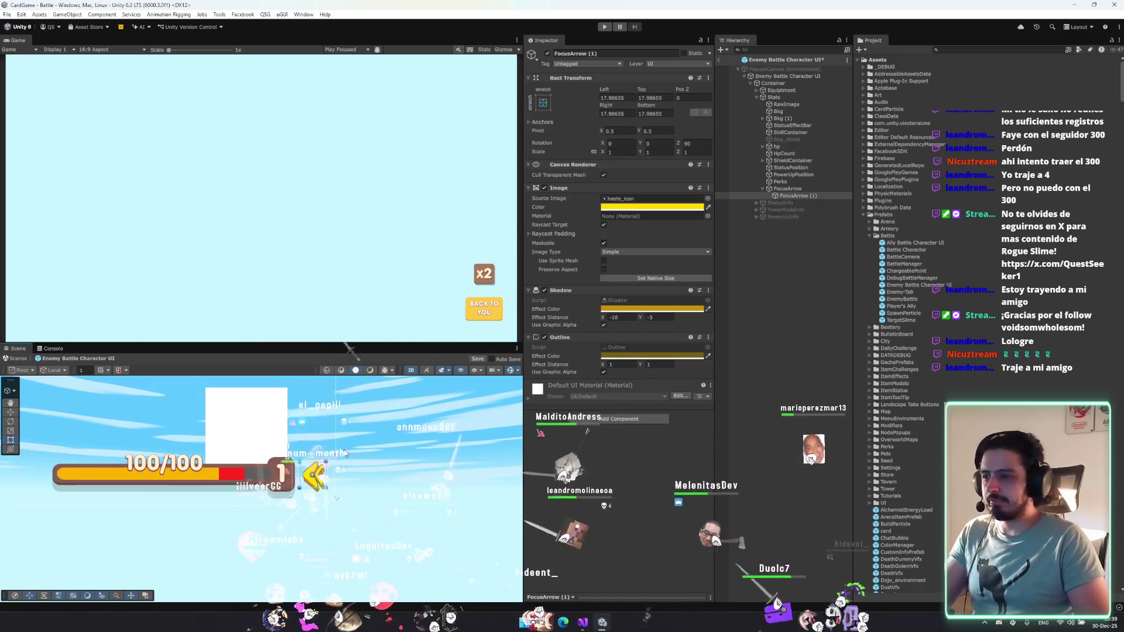
left_click_drag(316, 473, 314, 475)
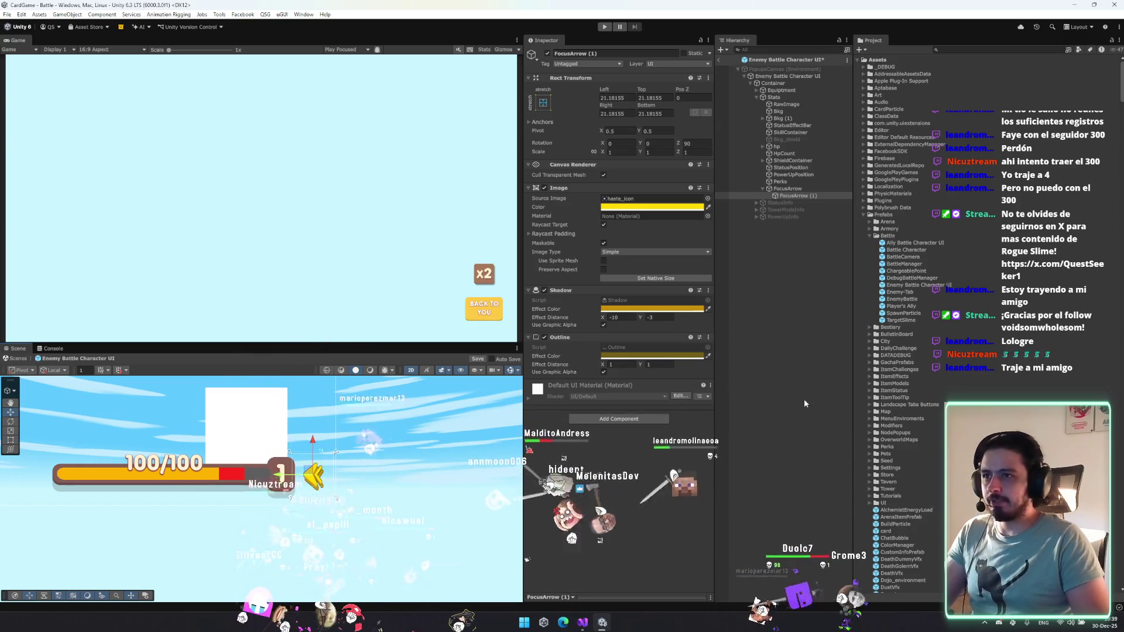
left_click(719, 60)
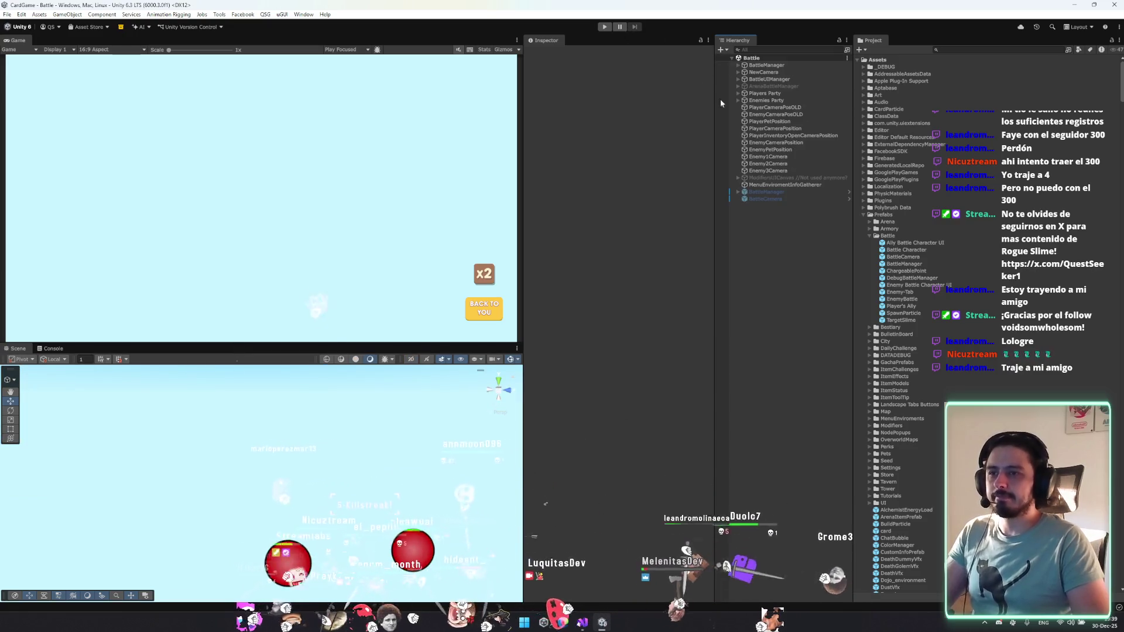
Set FocusArrow's X scale to 0 in the Enemy Battle Character UI prefab and enter Play mode.
double_click(918, 285)
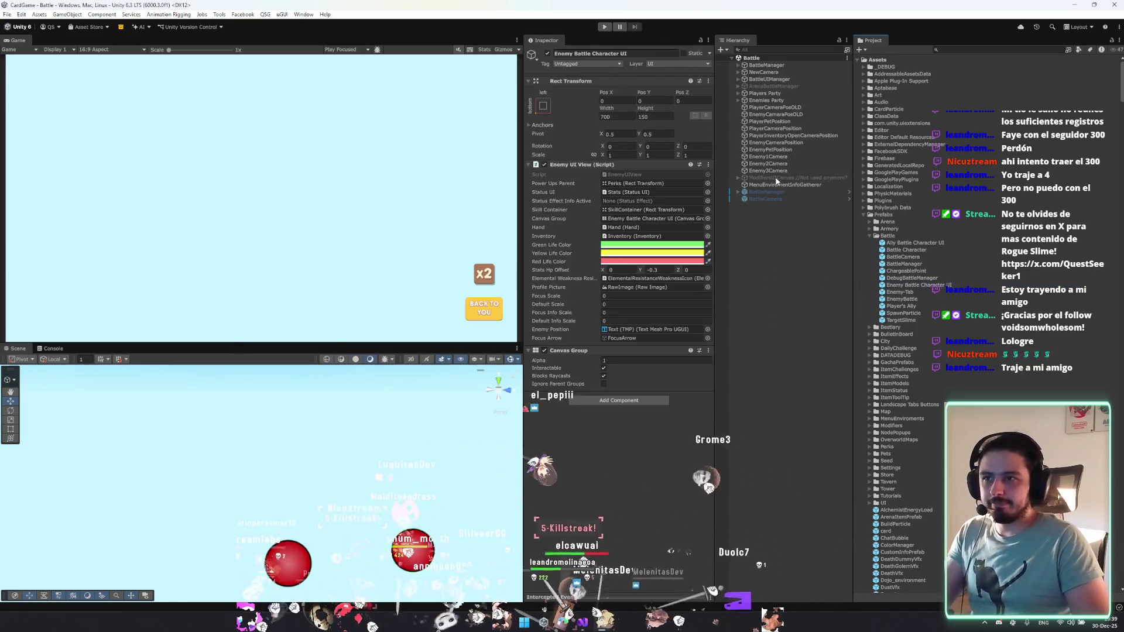
left_click(787, 188)
left_click(612, 152)
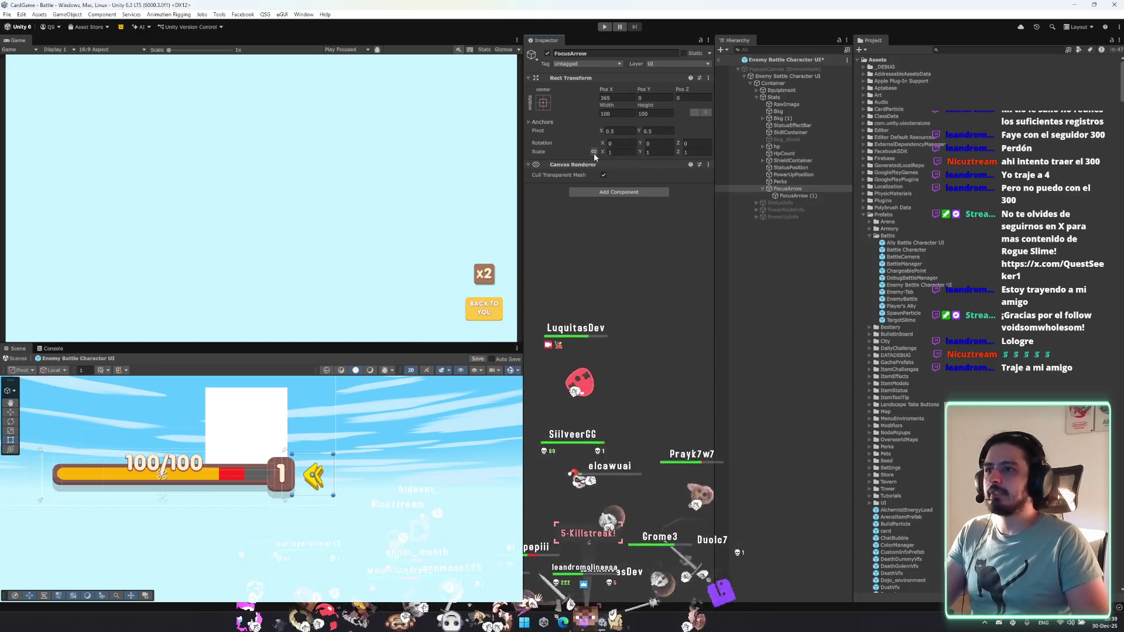
type("0")
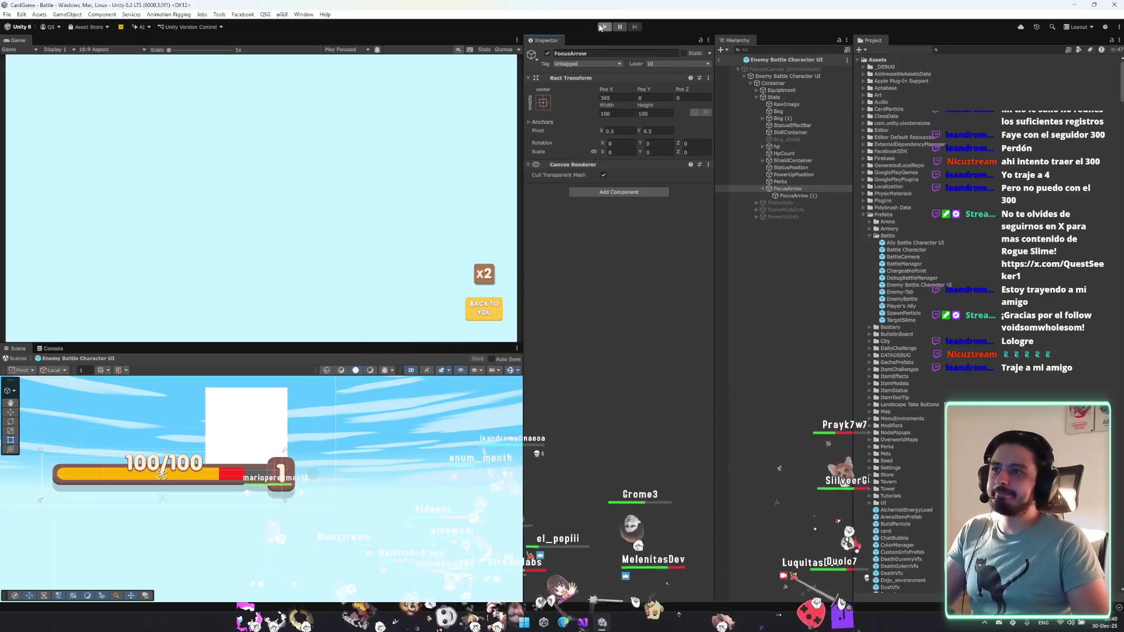
left_click(605, 26)
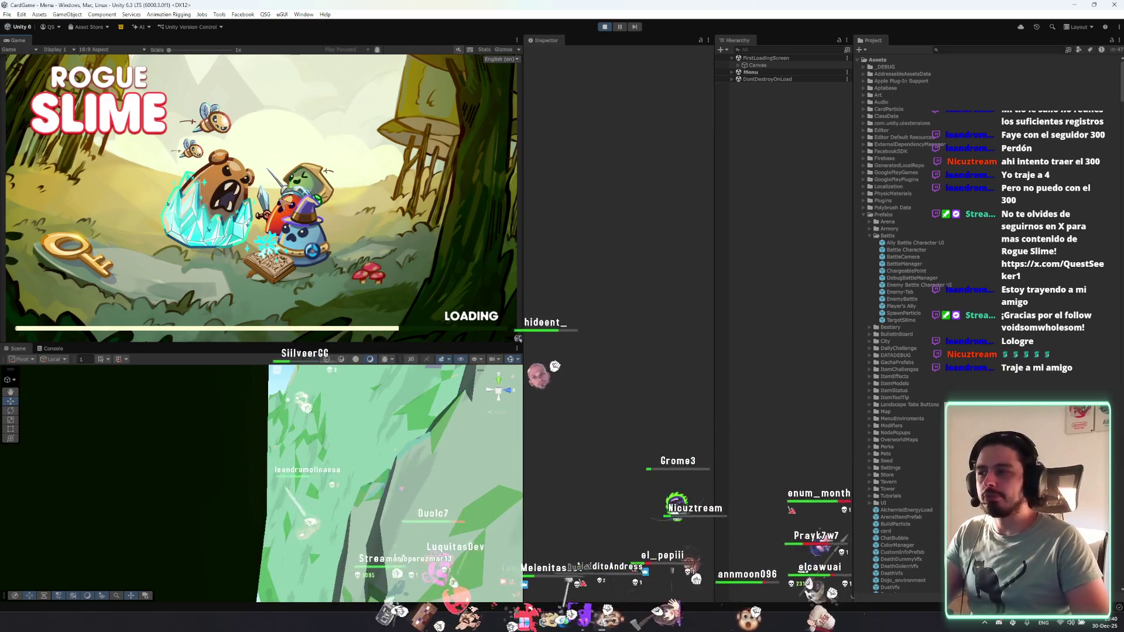
Start a new game, begin the fight with PELEAR, and target the third enemy.
left_click(53, 349)
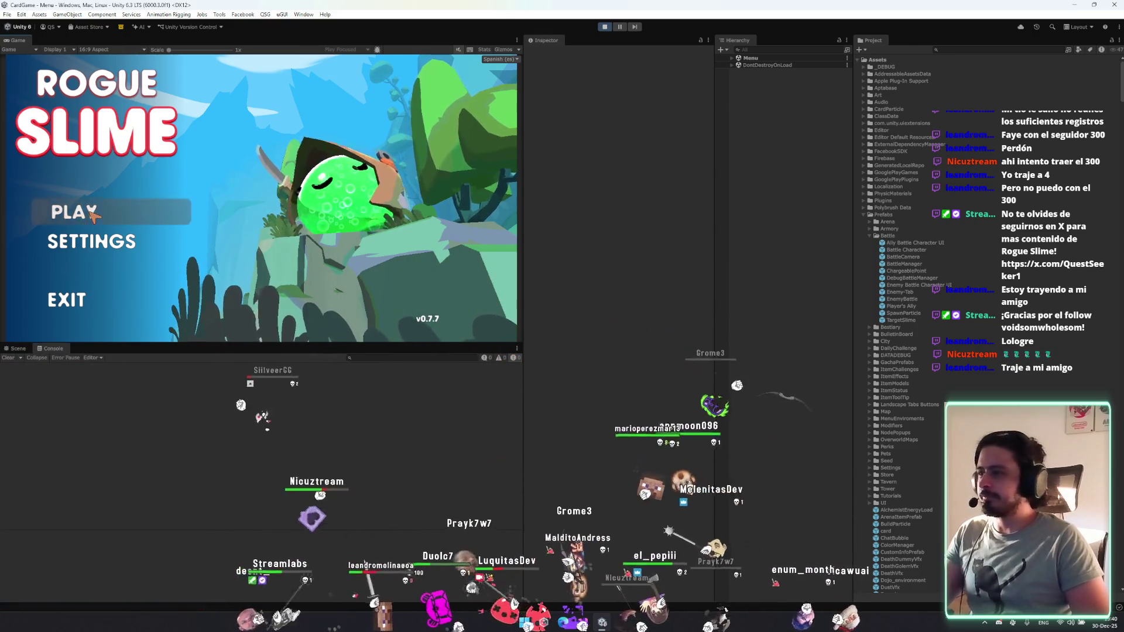
left_click(92, 213)
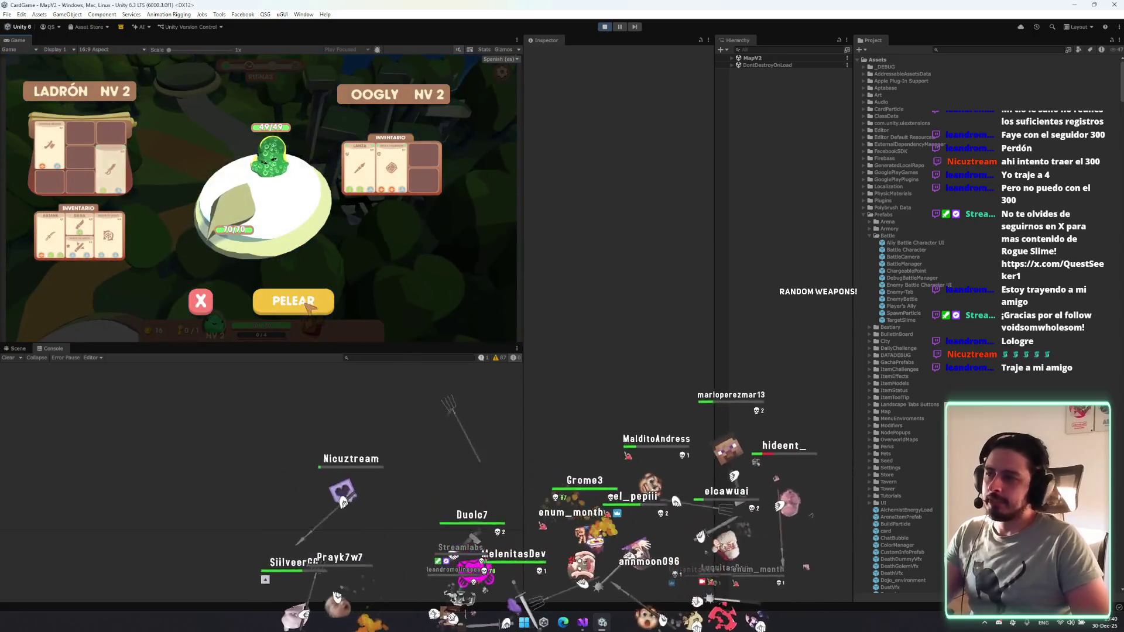
left_click(301, 295)
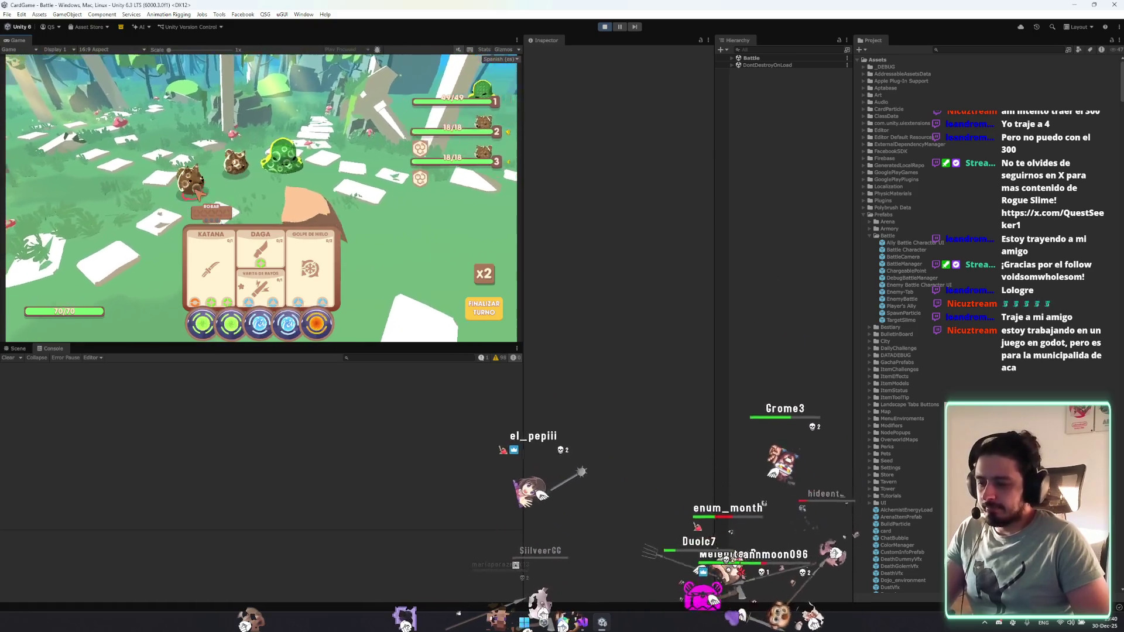
left_click(199, 192)
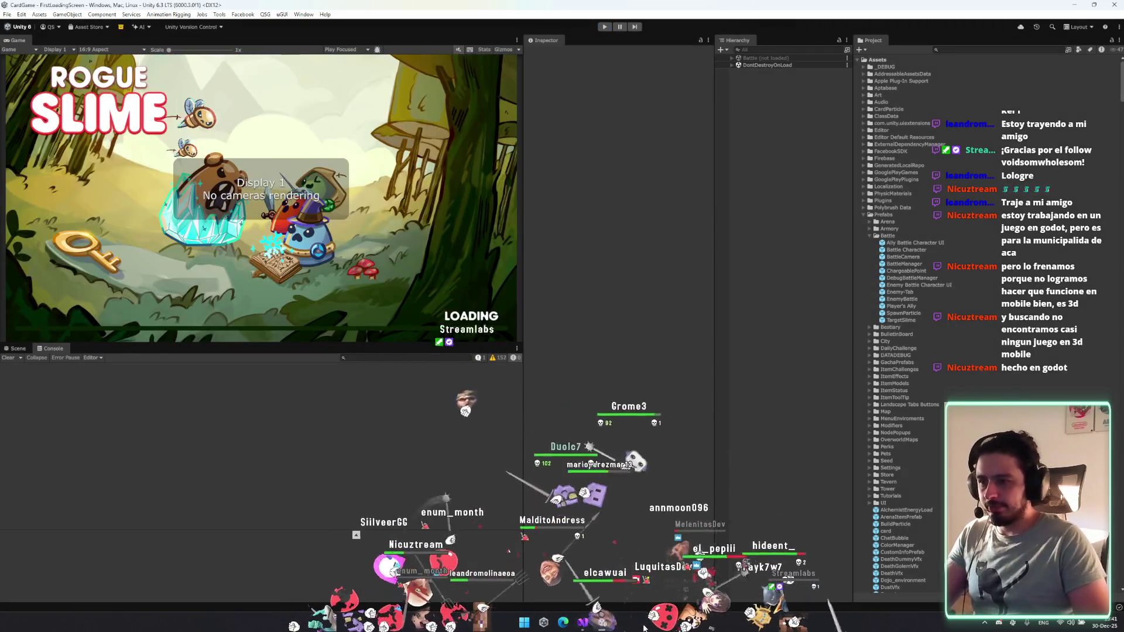
Change the focus arrow's DOLocalMoveX offset on line 102 from 10f to 20f and save.
key("alt+Tab")
left_click(354, 247)
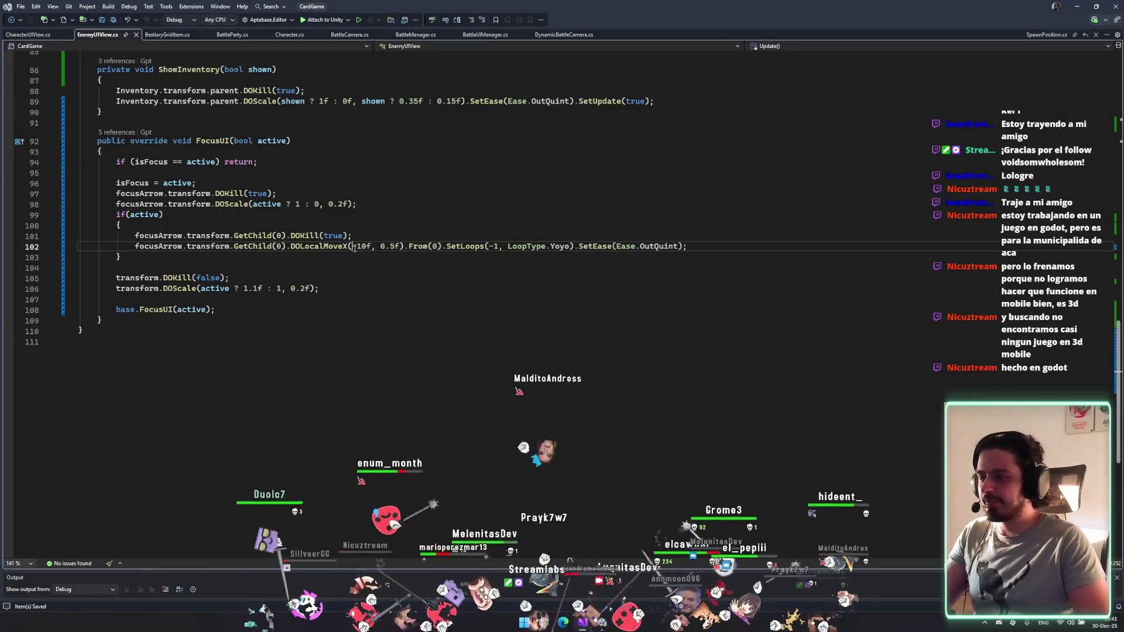
key("Delete")
type("2")
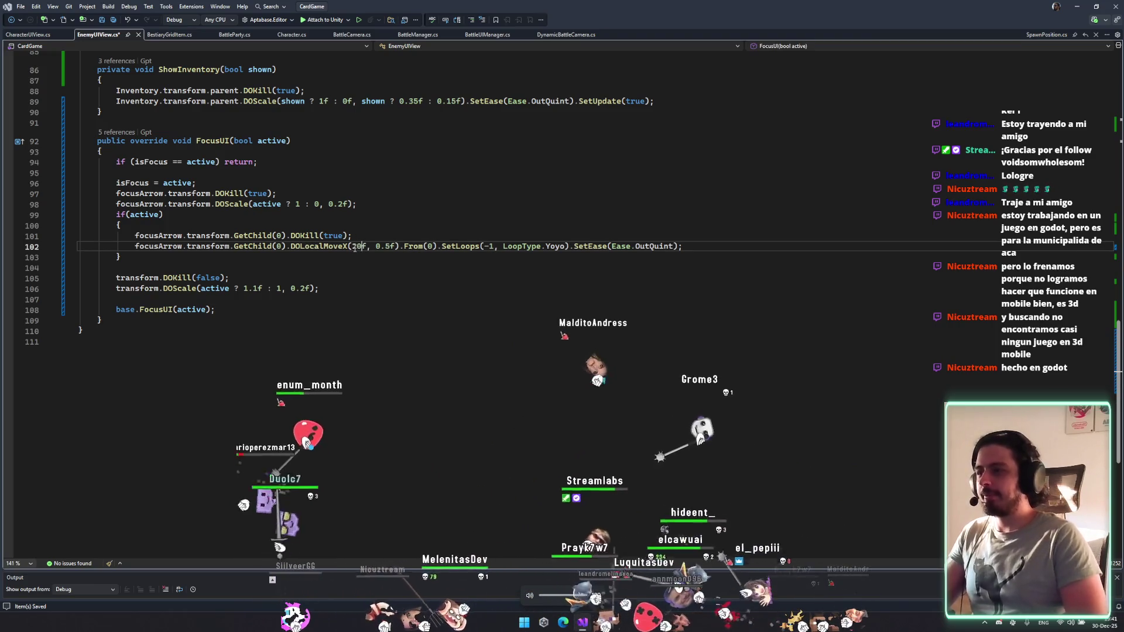
key("ctrl+s")
left_click(416, 321)
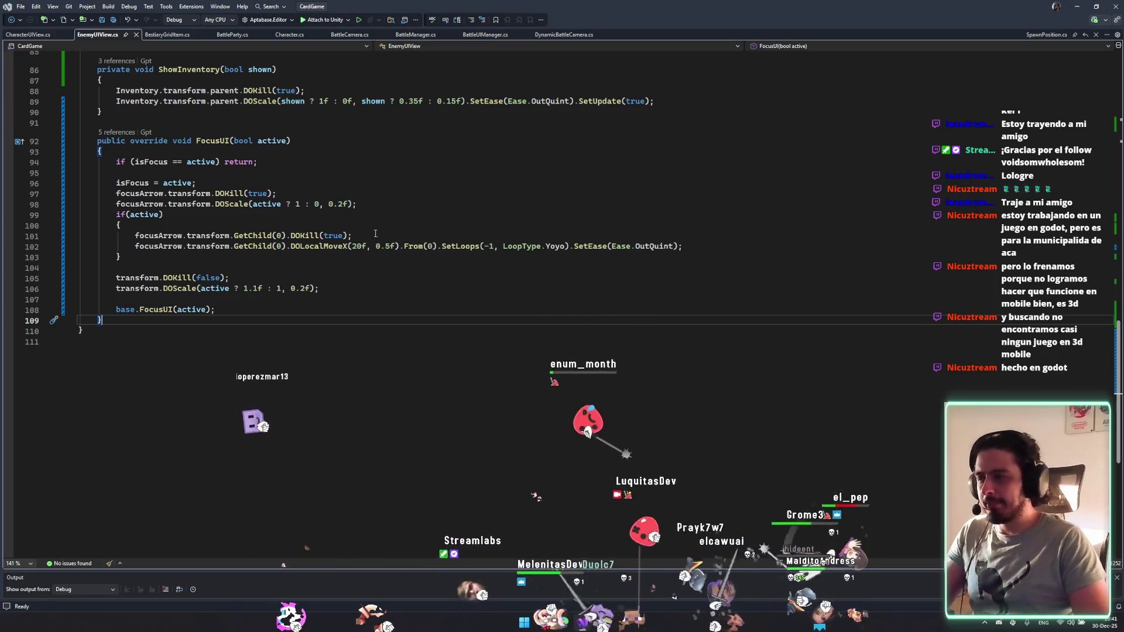
Try a 15f offset, undo back to 20f, and save EnemyUIView.cs again.
left_click(360, 247)
key("BackSpace")
key("BackSpace")
type("15")
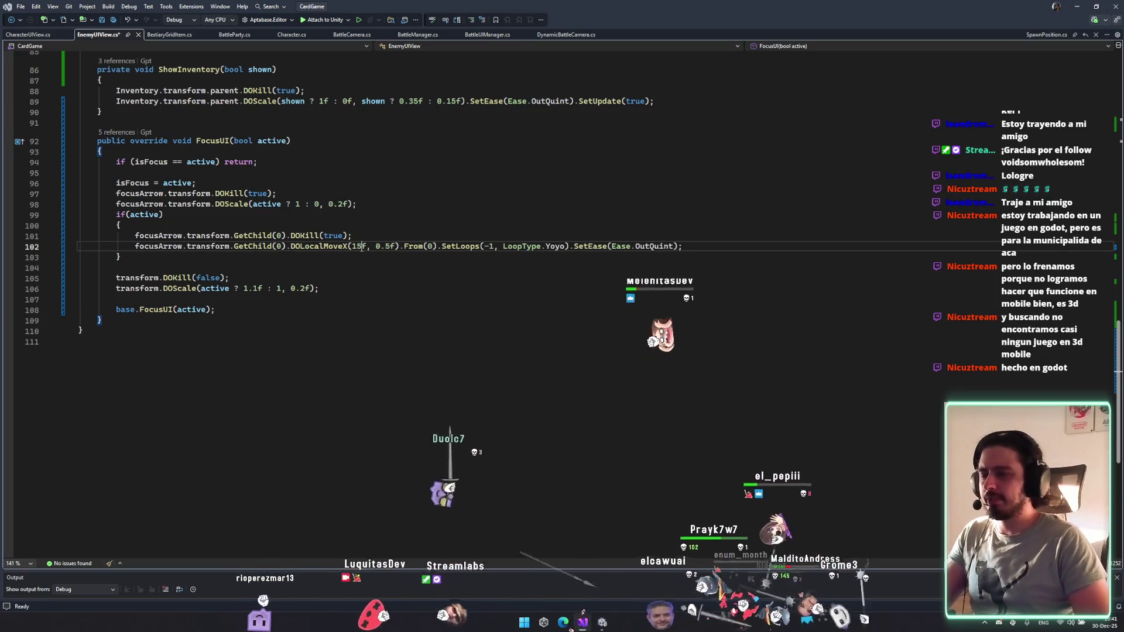
key("ctrl+z")
key("ctrl+z")
left_click(427, 278)
key("ctrl+s")
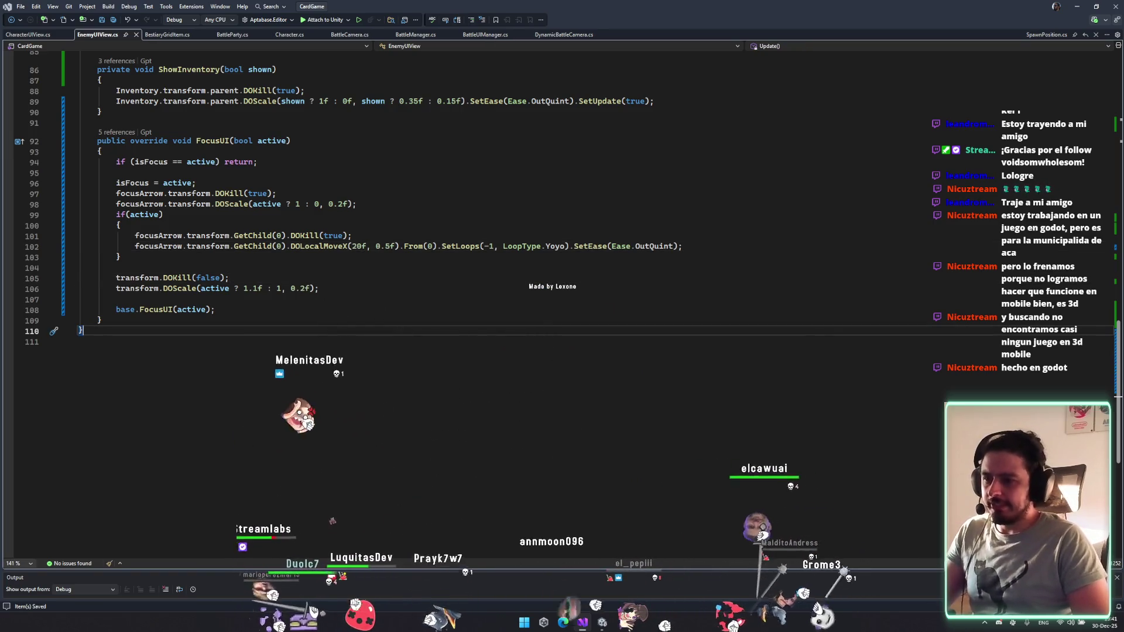
left_click(603, 623)
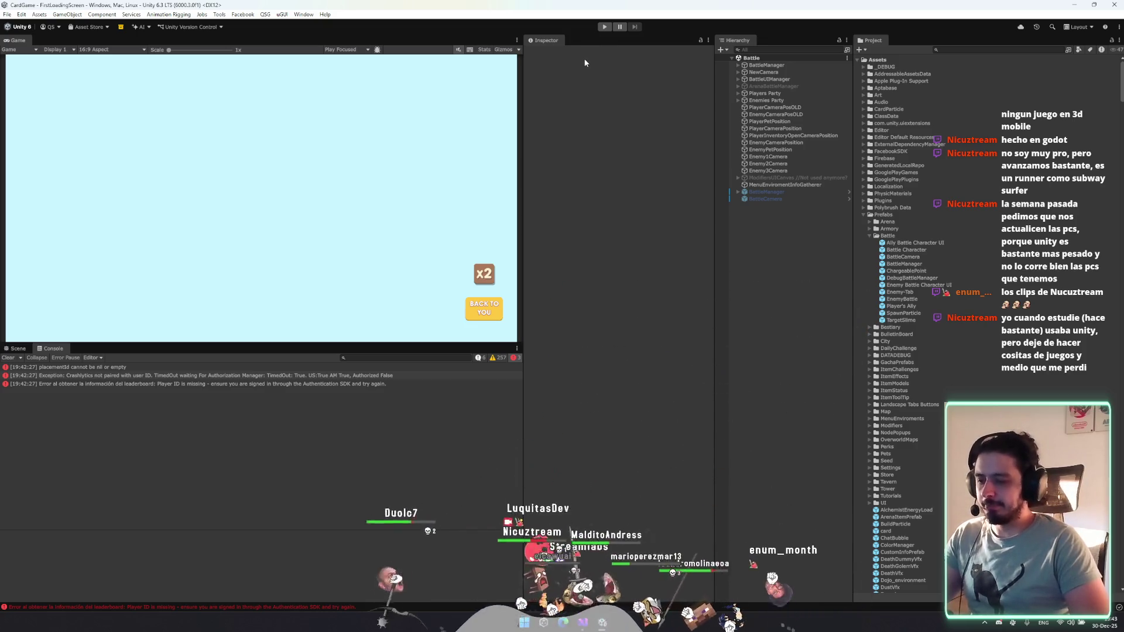
Enter Play mode, start a new game, and continue from the city to the LADRÓN versus OOGLY selection.
key("ctrl+p")
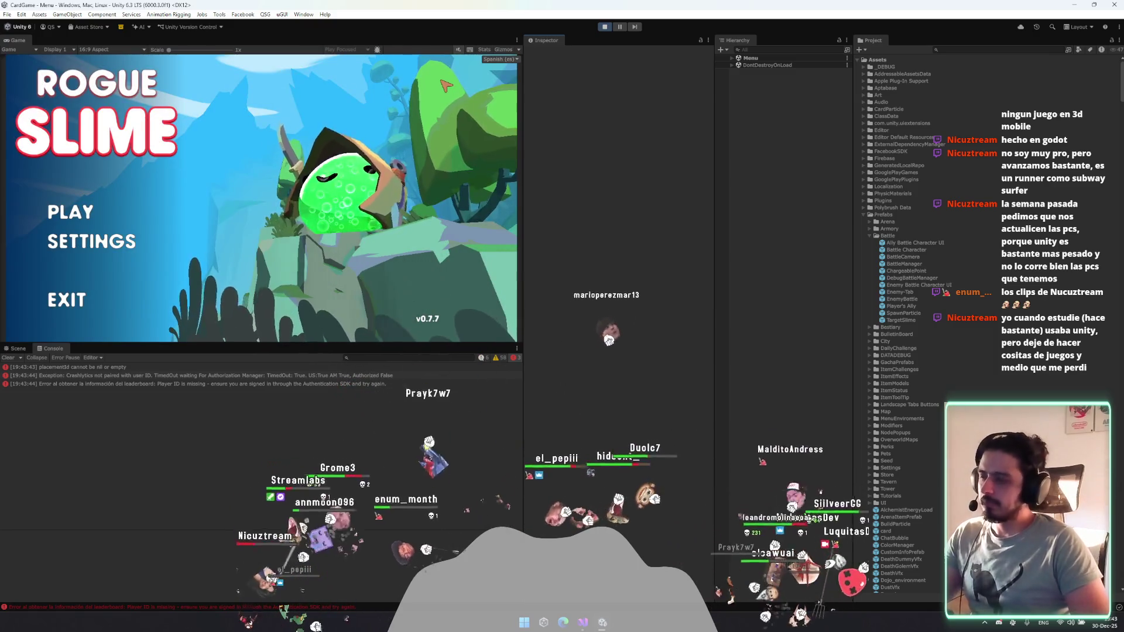
left_click(73, 222)
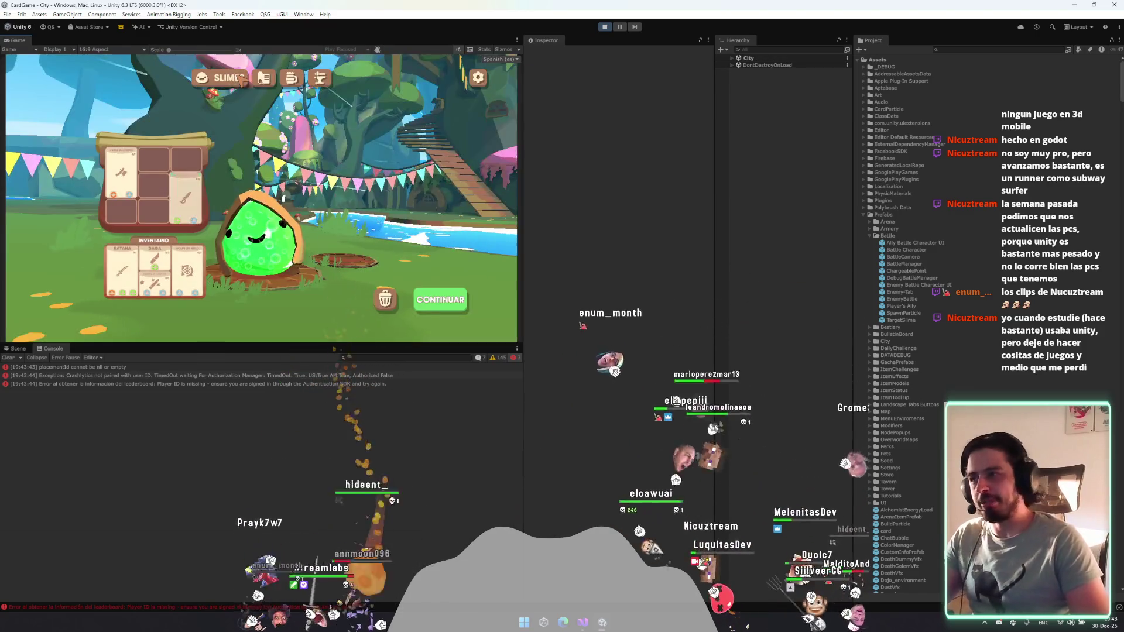
left_click(440, 300)
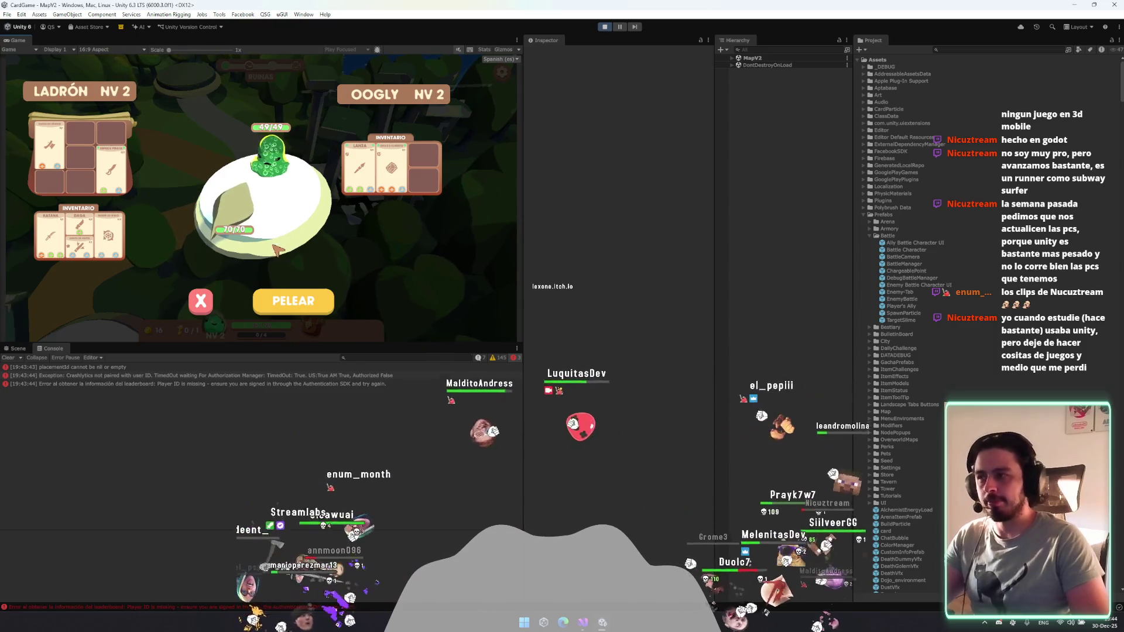
left_click(294, 301)
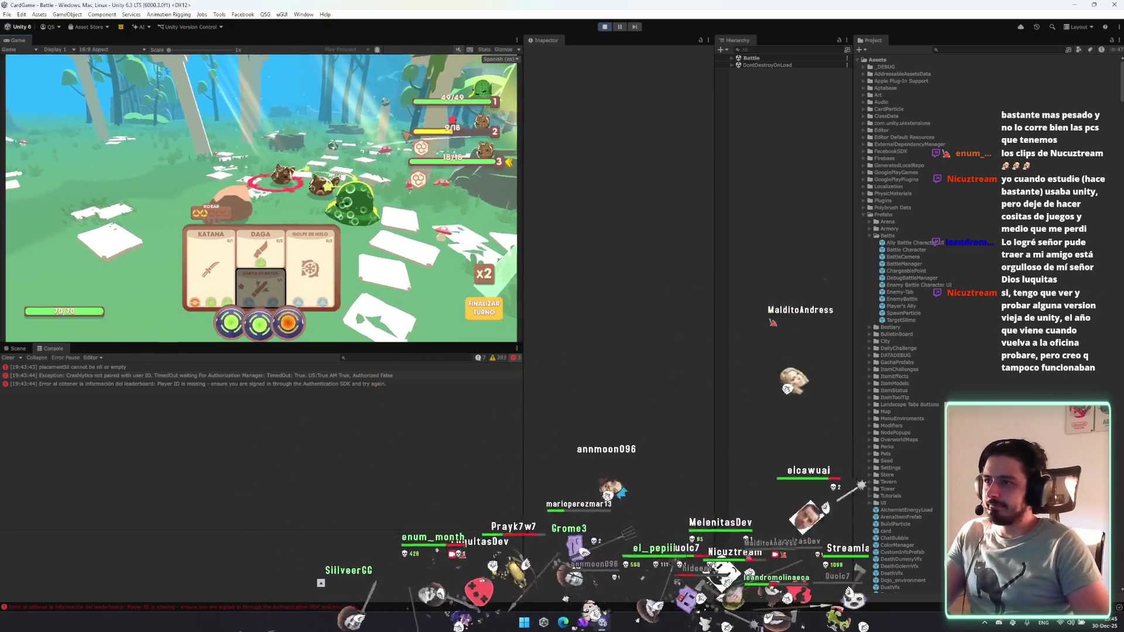
Play several battle turns against the enemies using the katana and daga cards.
mouse_move(455, 125)
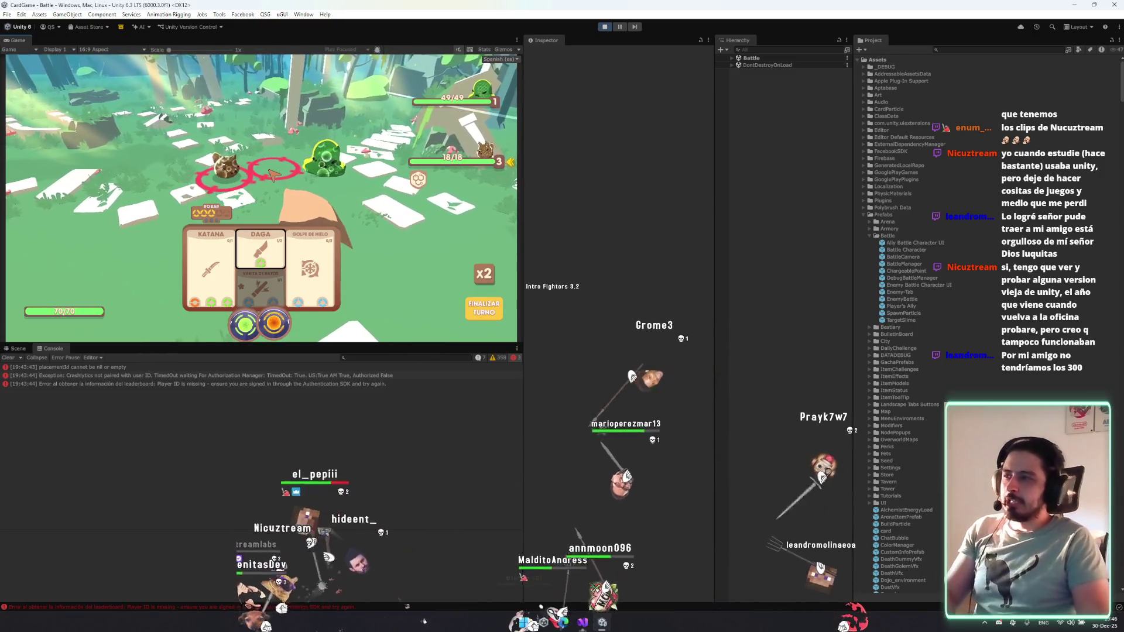
Find and expand BattleUIManager in the Battle scene Hierarchy.
left_click(732, 58)
type("ama")
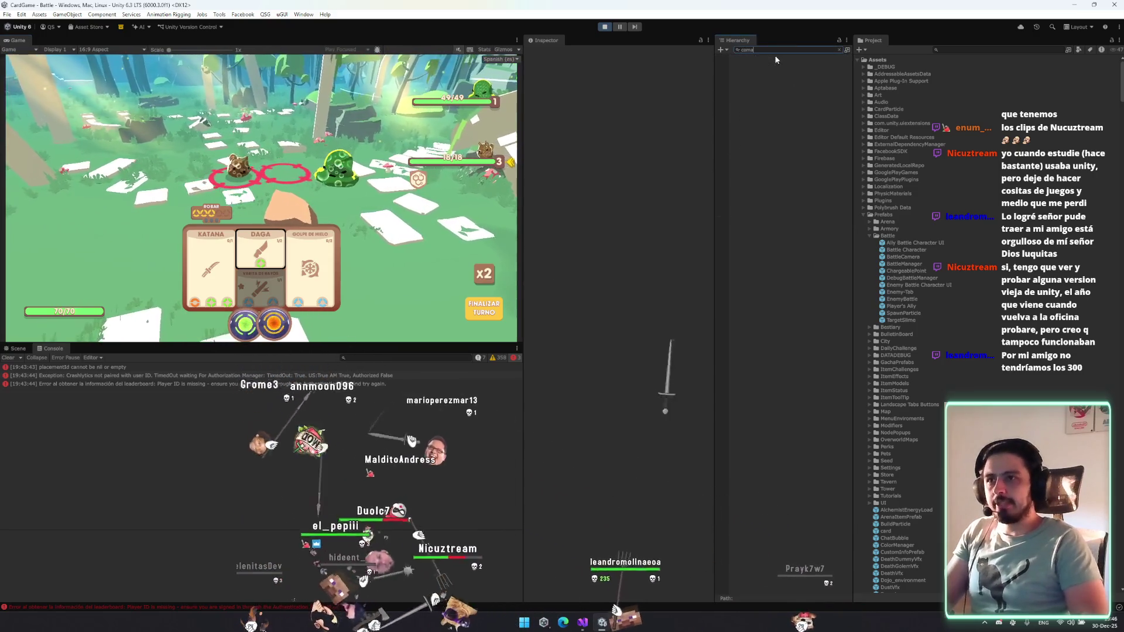
key("BackSpace")
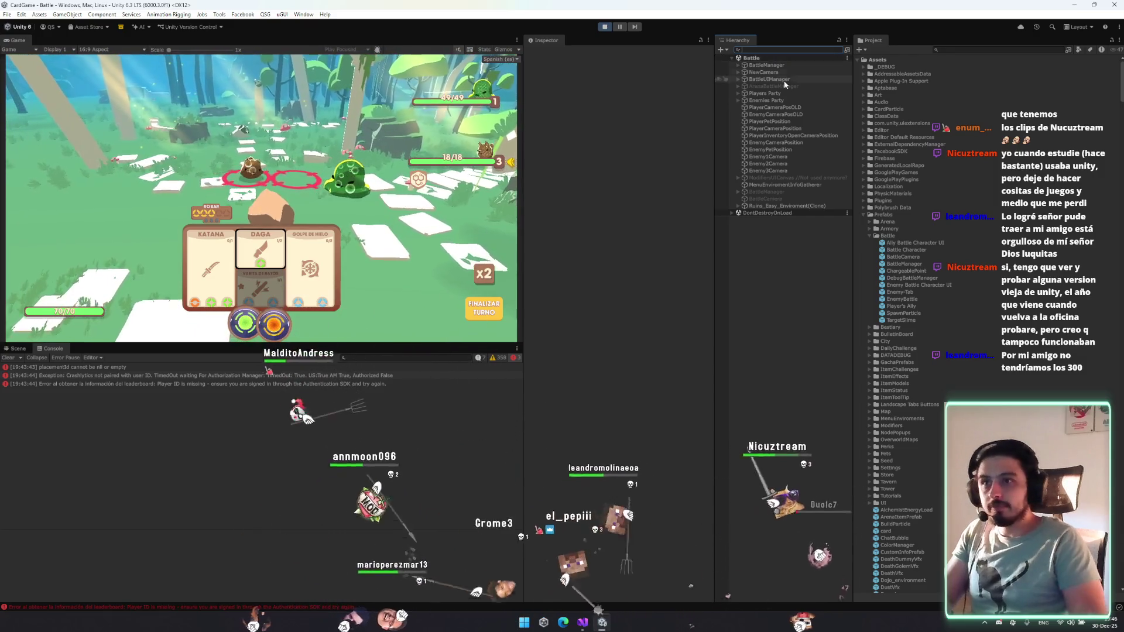
left_click(788, 72)
key("Right")
key("Down")
key("Left")
key("Left")
key("Down")
key("Right")
Create a UI Image under BattleUIManager and frame it in the Scene view.
right_click(785, 79)
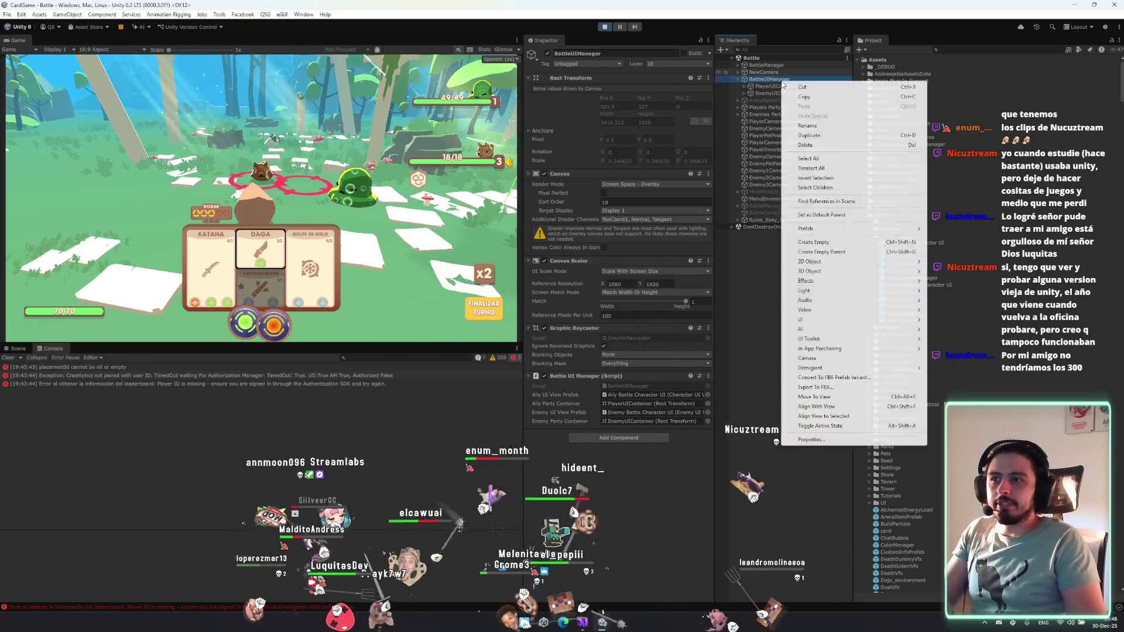
mouse_move(820, 326)
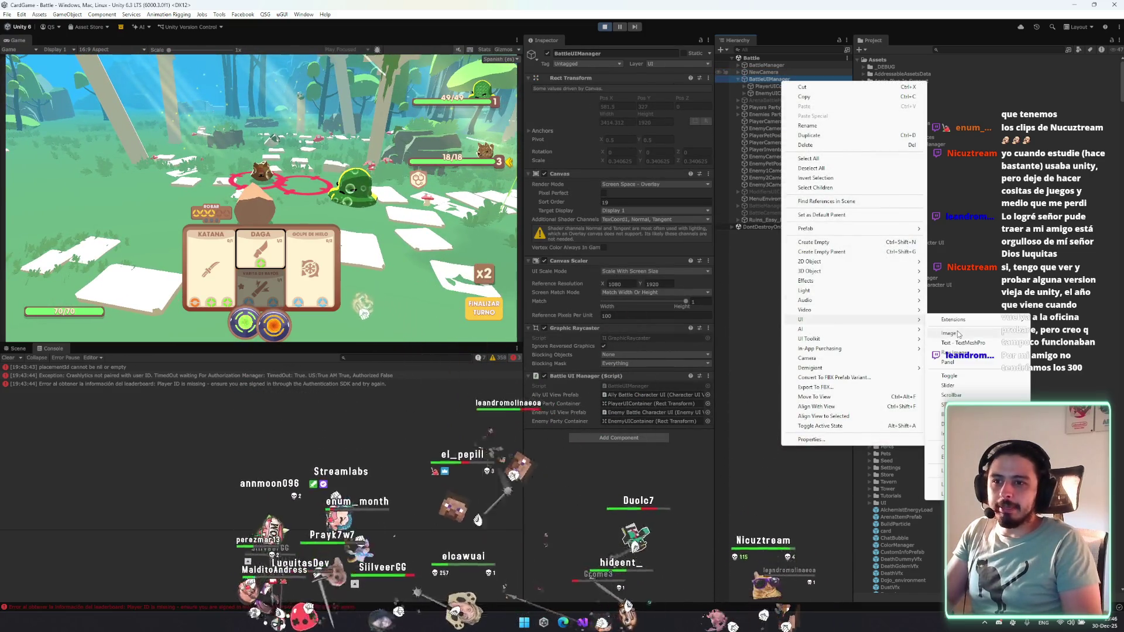
left_click(943, 319)
left_click(15, 348)
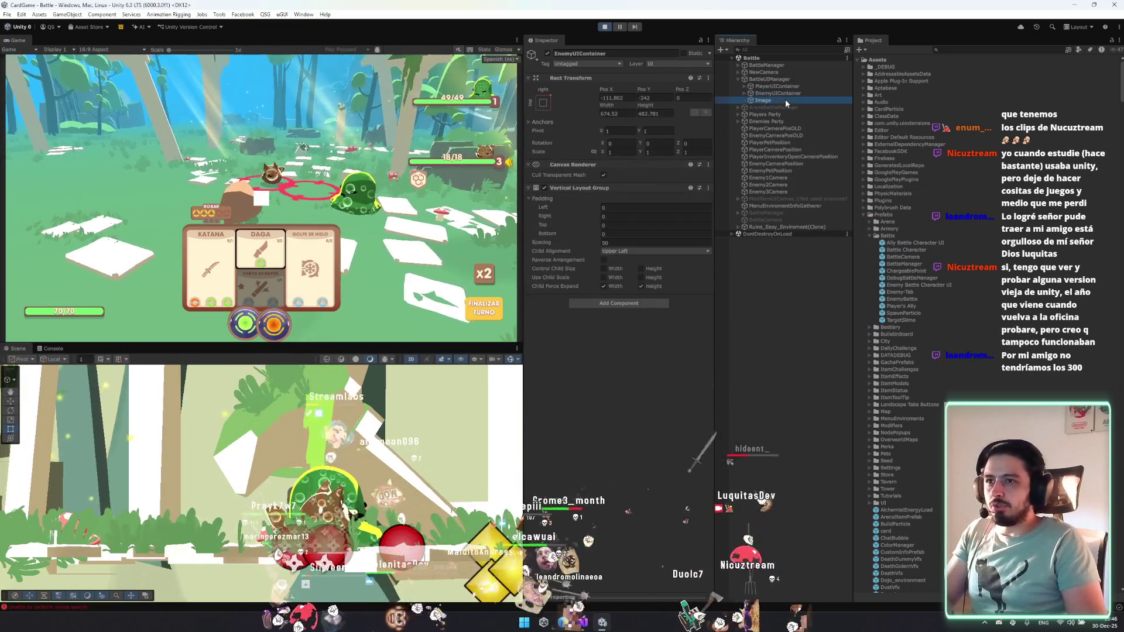
double_click(785, 99)
scroll(344, 451, "down", 10)
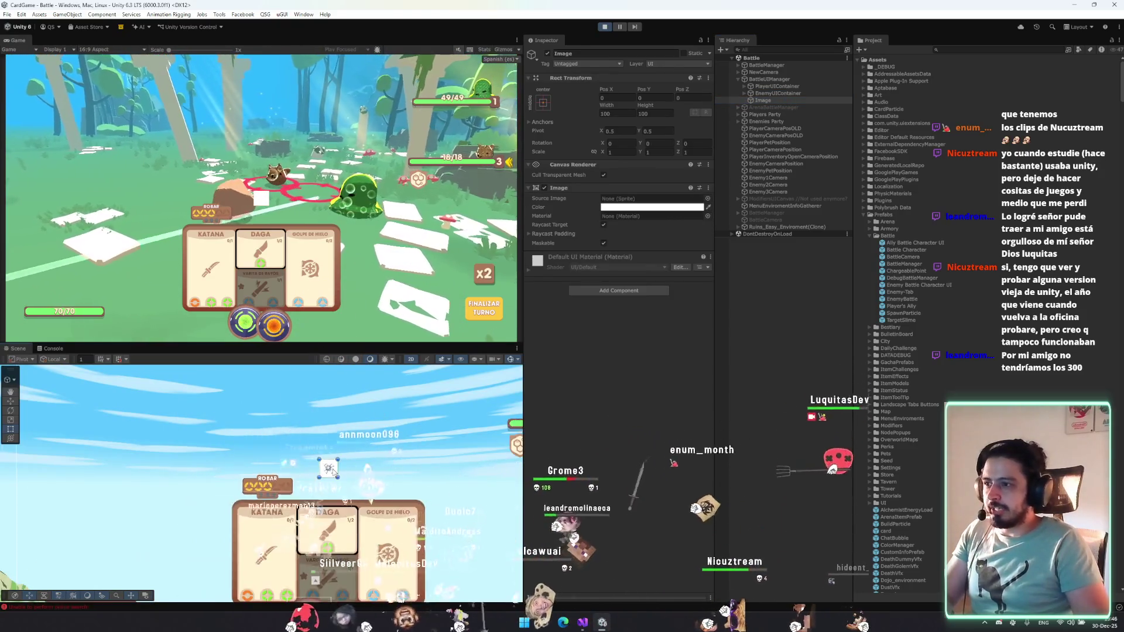
Stretch the Image into a large panel, tint it translucent grey 6D6D6D, shift it right, and duplicate it.
mouse_move(322, 464)
left_mouse_down()
mouse_move(138, 357)
mouse_move(166, 379)
left_mouse_up()
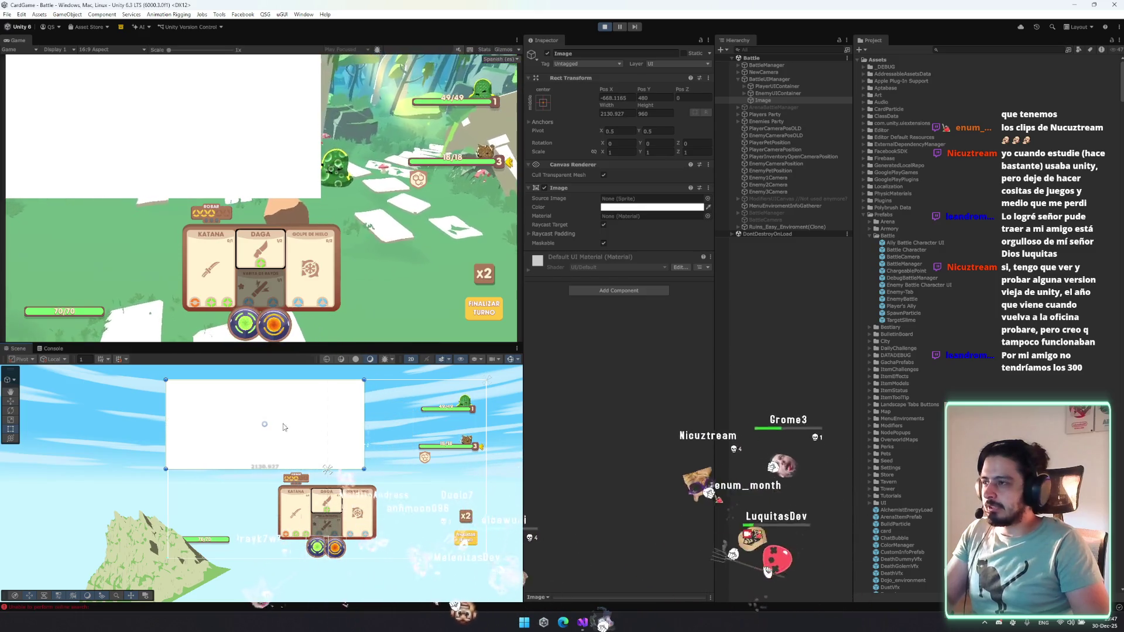
left_click_drag(310, 469, 310, 479)
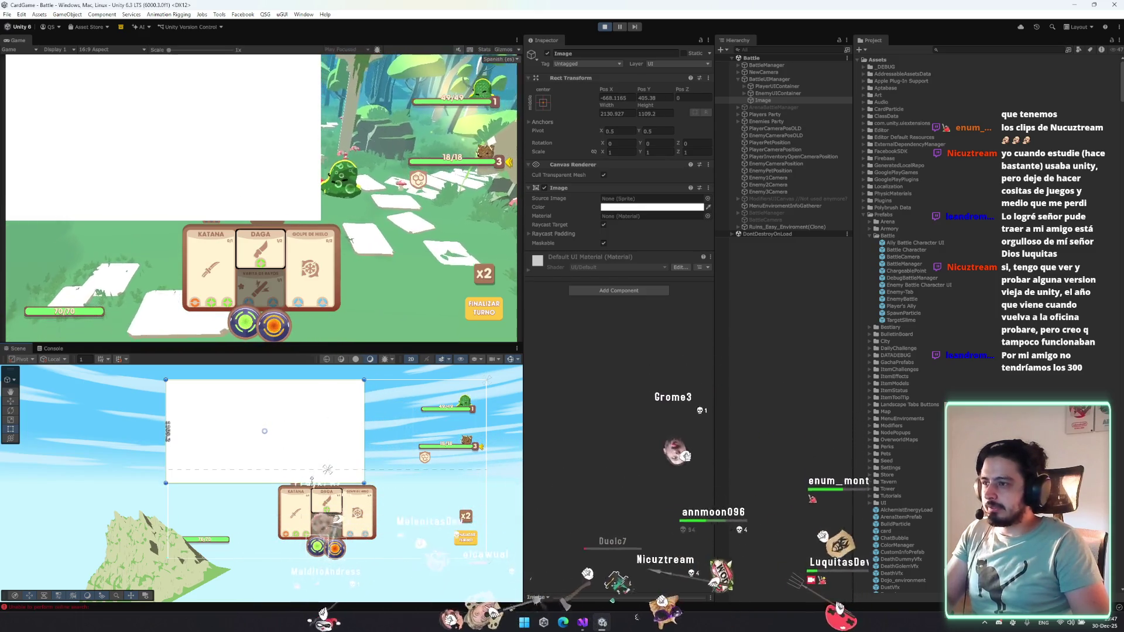
left_click(658, 207)
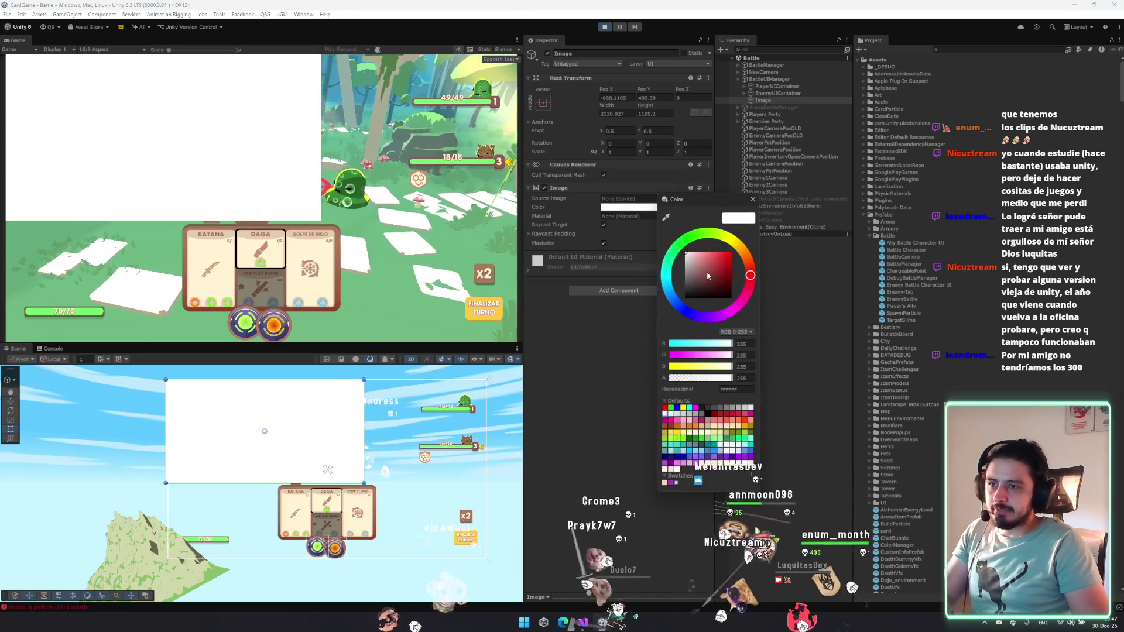
left_click_drag(703, 269, 685, 279)
left_click_drag(731, 377, 699, 380)
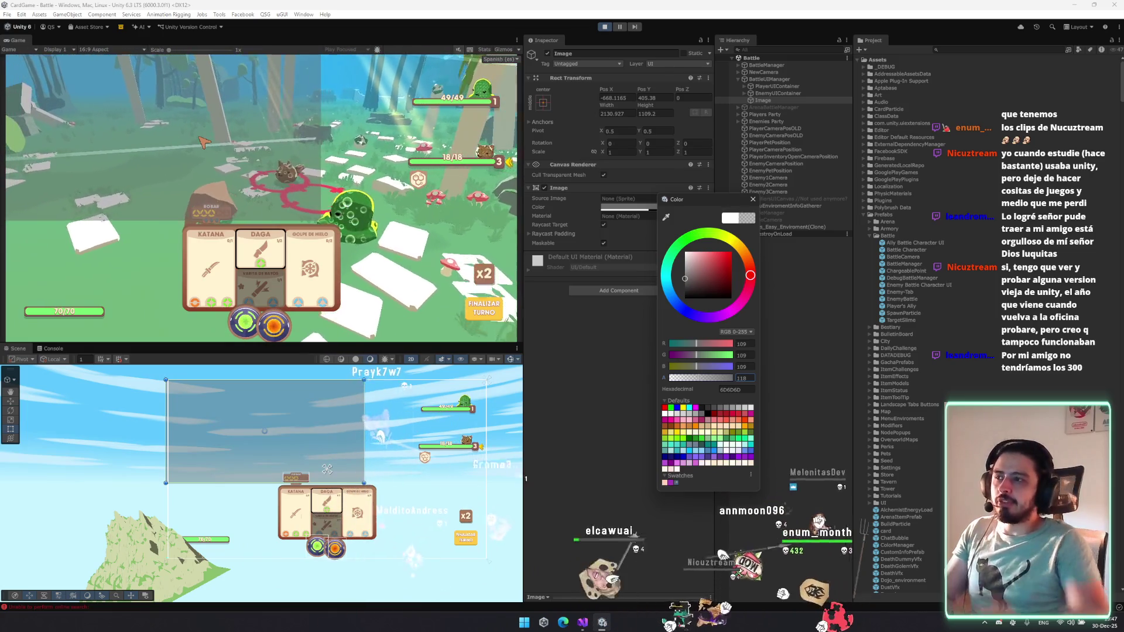
key("w")
left_click_drag(272, 431, 277, 432)
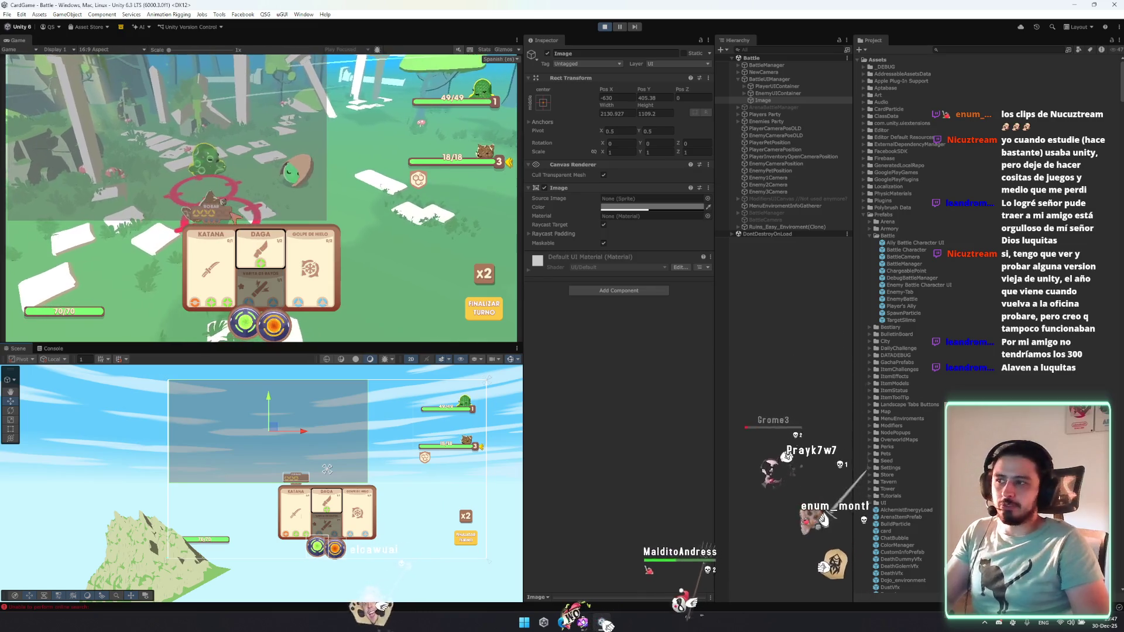
key("ctrl+d")
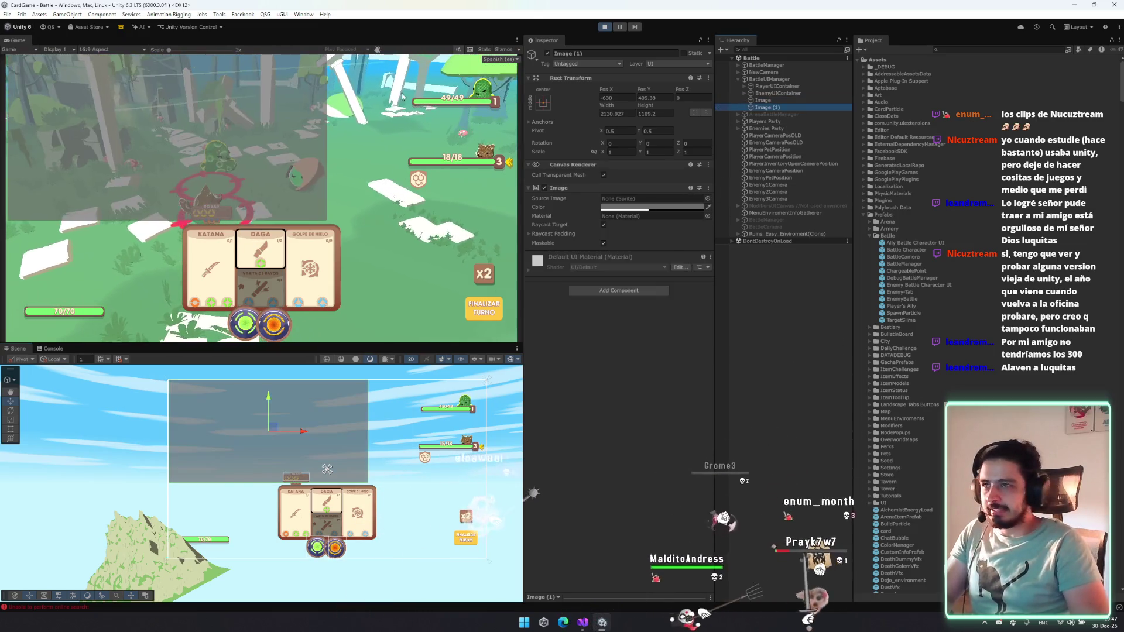
Recolour Image (1) translucent red and move and resize it over the lower right.
left_click(625, 208)
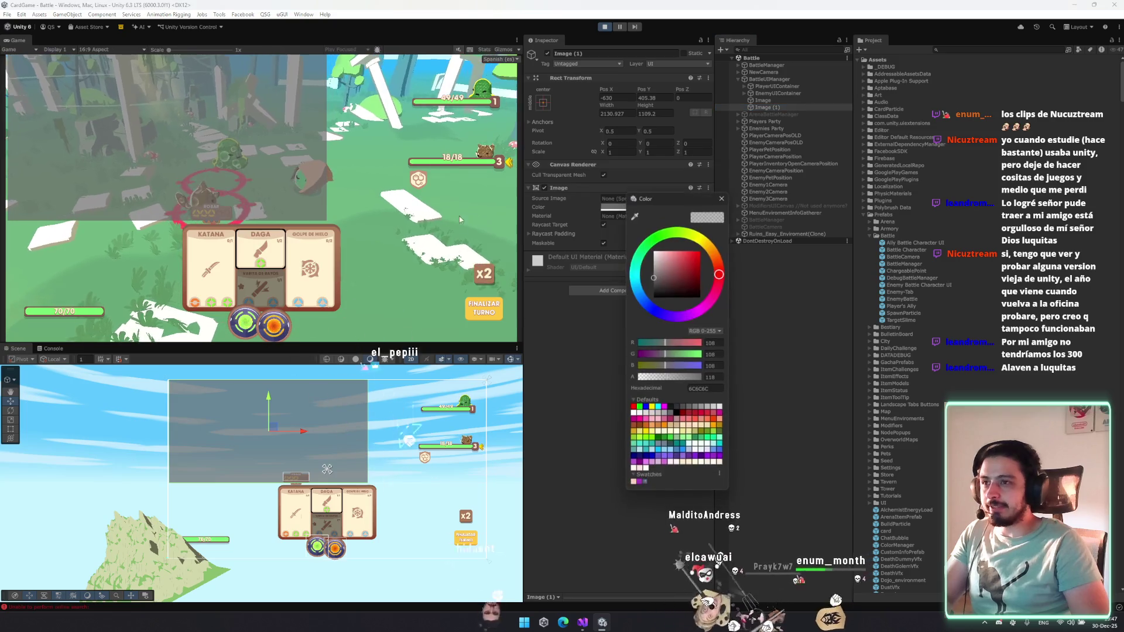
left_click(700, 252)
left_click_drag(293, 394, 379, 484)
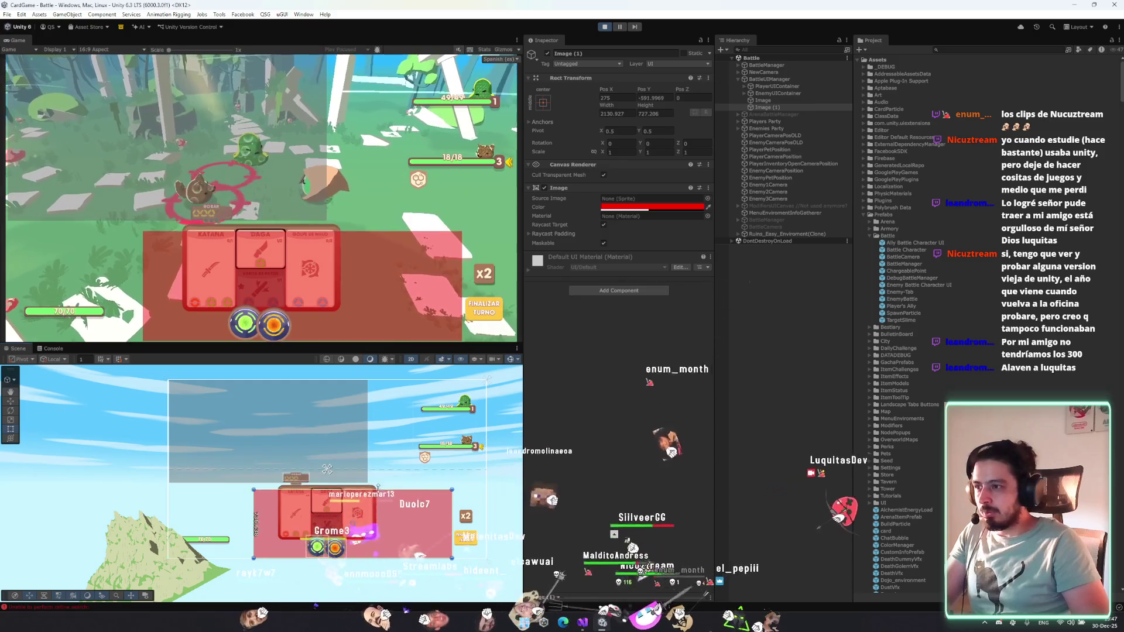
left_click_drag(254, 507, 278, 507)
left_click_drag(451, 507, 483, 508)
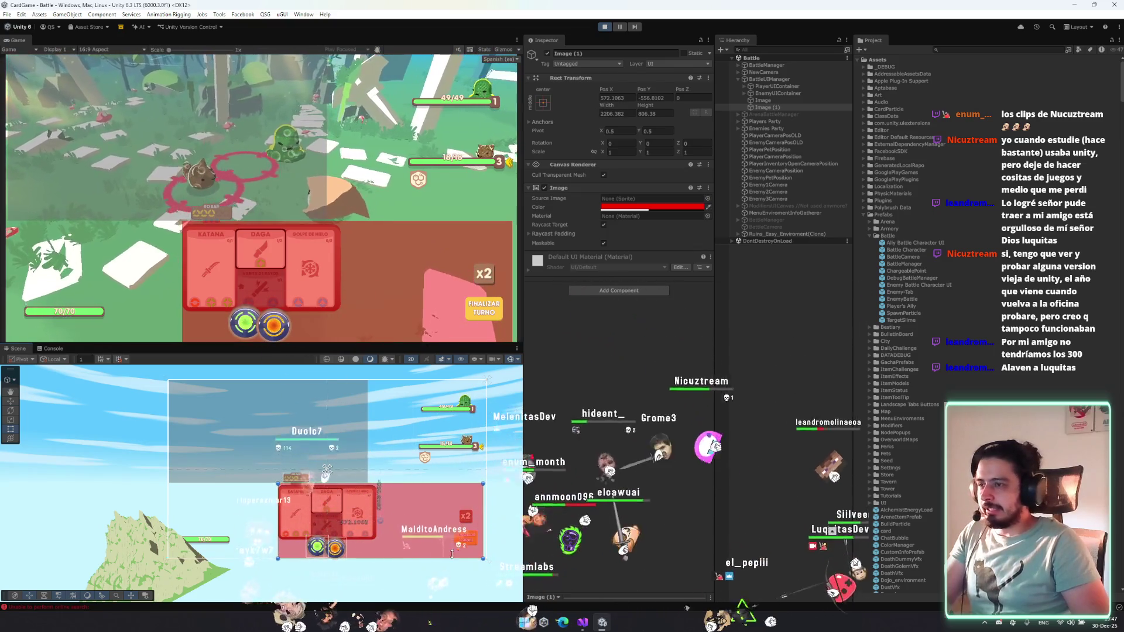
Duplicate the red panel as a translucent green copy covering the top right.
key("ctrl+d")
key("w")
left_click_drag(380, 519, 421, 433)
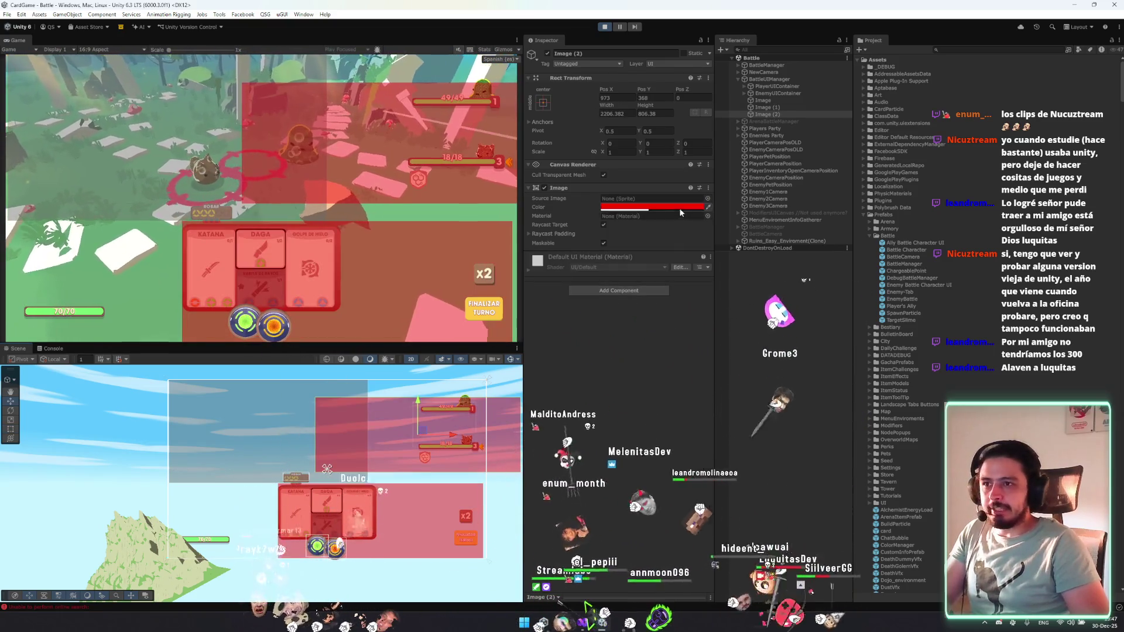
left_click(650, 206)
left_click(708, 255)
left_click(753, 254)
mouse_move(772, 268)
left_mouse_down()
mouse_move(705, 249)
mouse_move(696, 264)
mouse_move(729, 250)
left_mouse_up()
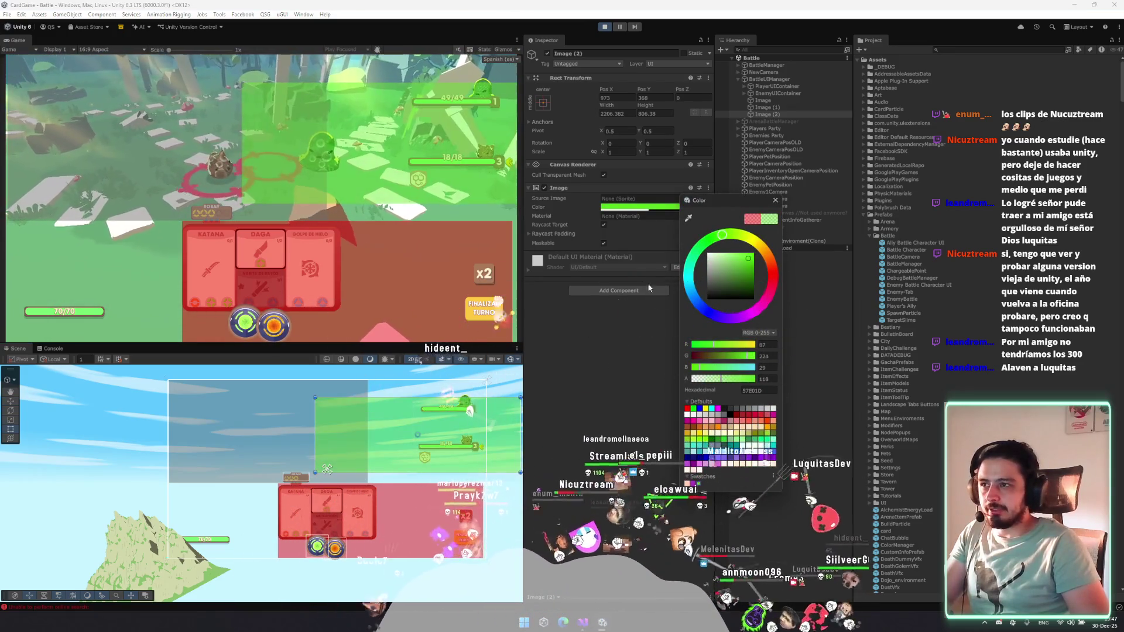
left_click(272, 449)
left_click_drag(315, 422, 426, 435)
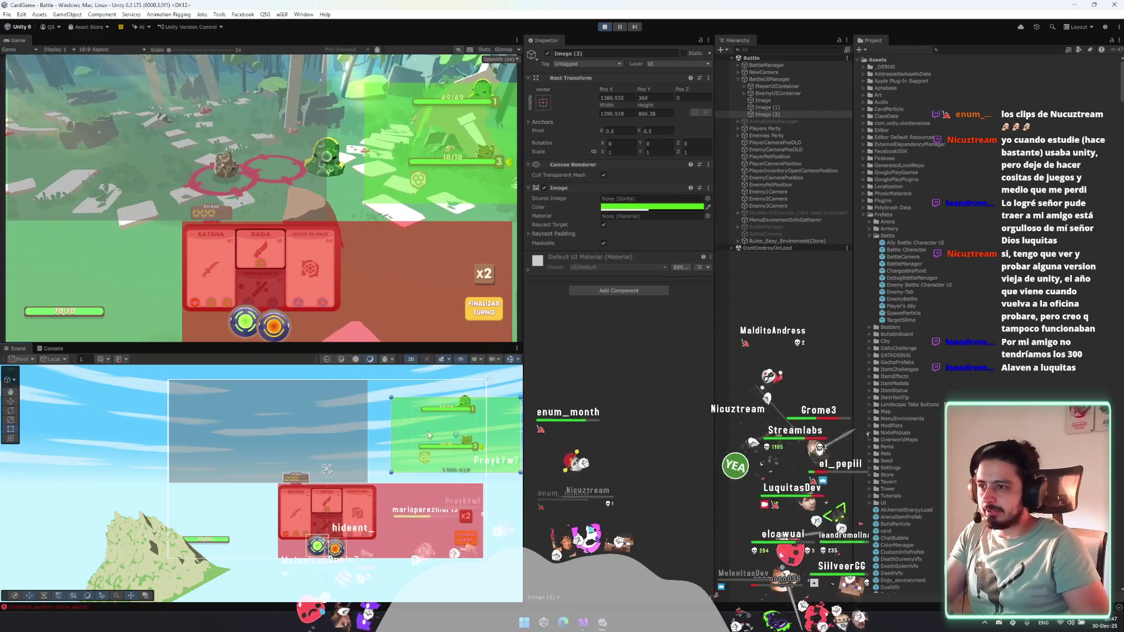
left_click_drag(497, 413, 488, 412)
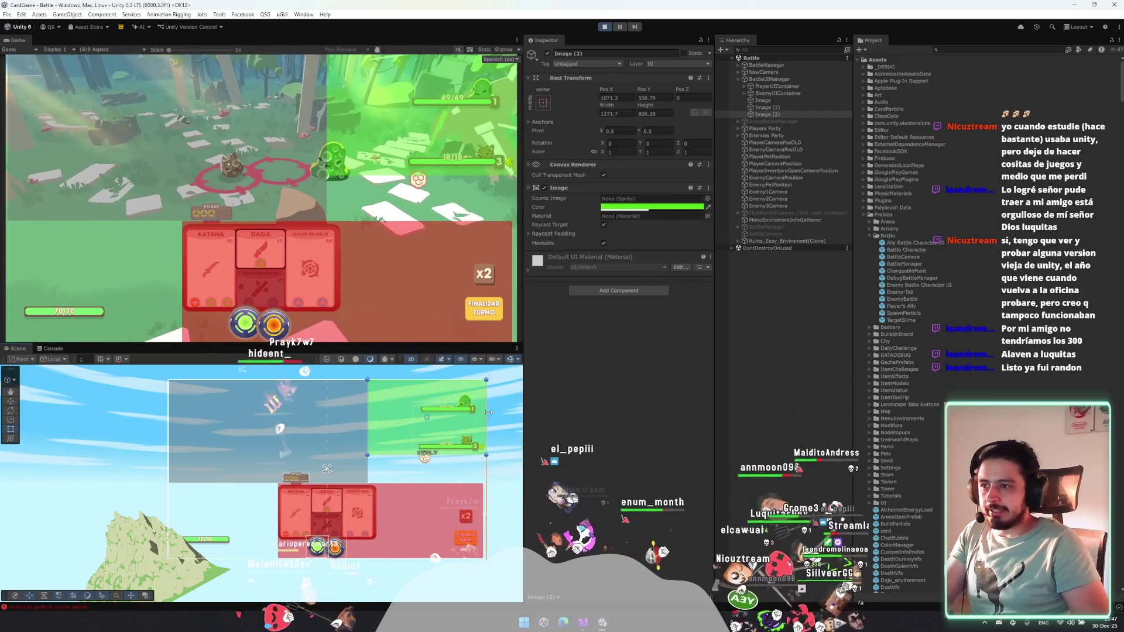
Add another green copy at the lower left, then delete all four image panels.
key("ctrl+d")
left_click_drag(452, 456, 451, 479)
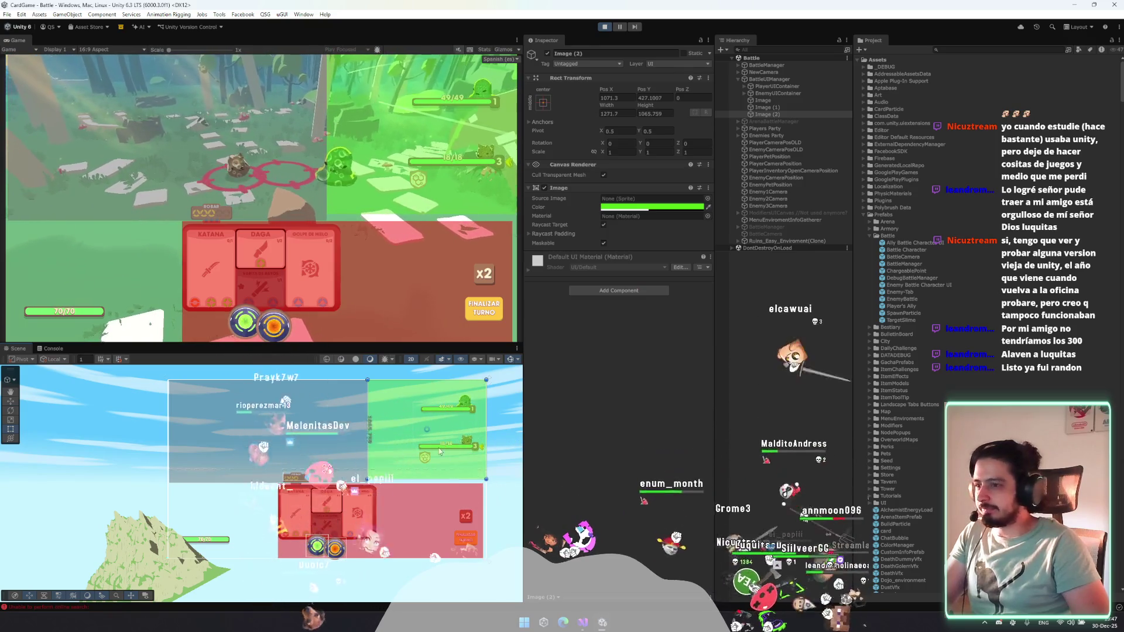
key("w")
left_click_drag(440, 431, 234, 533)
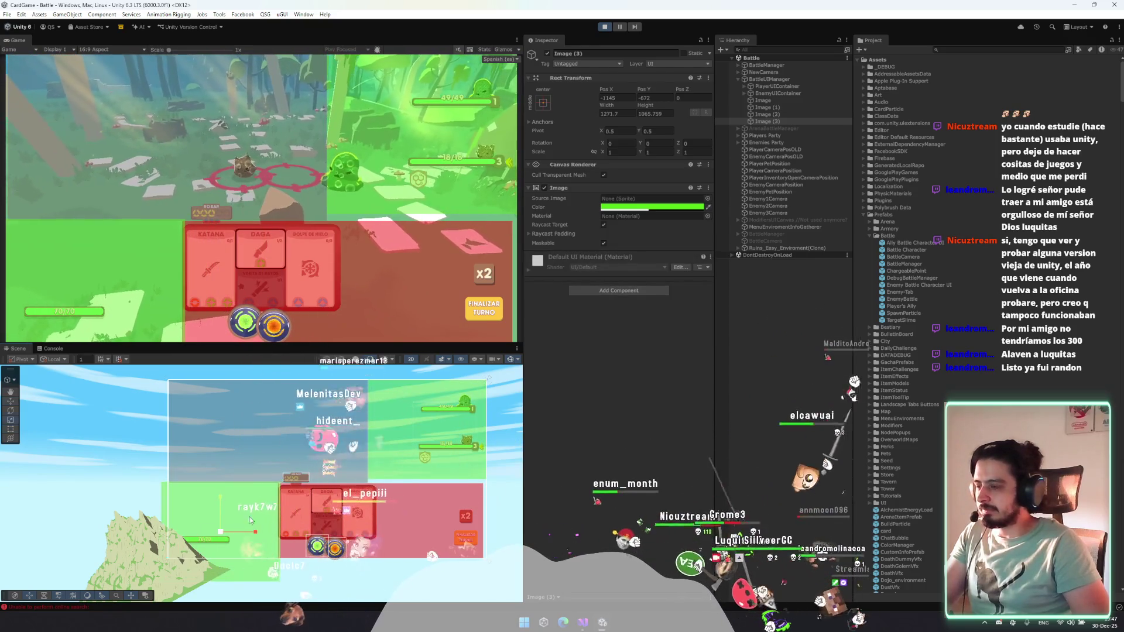
left_click_drag(280, 483, 277, 485)
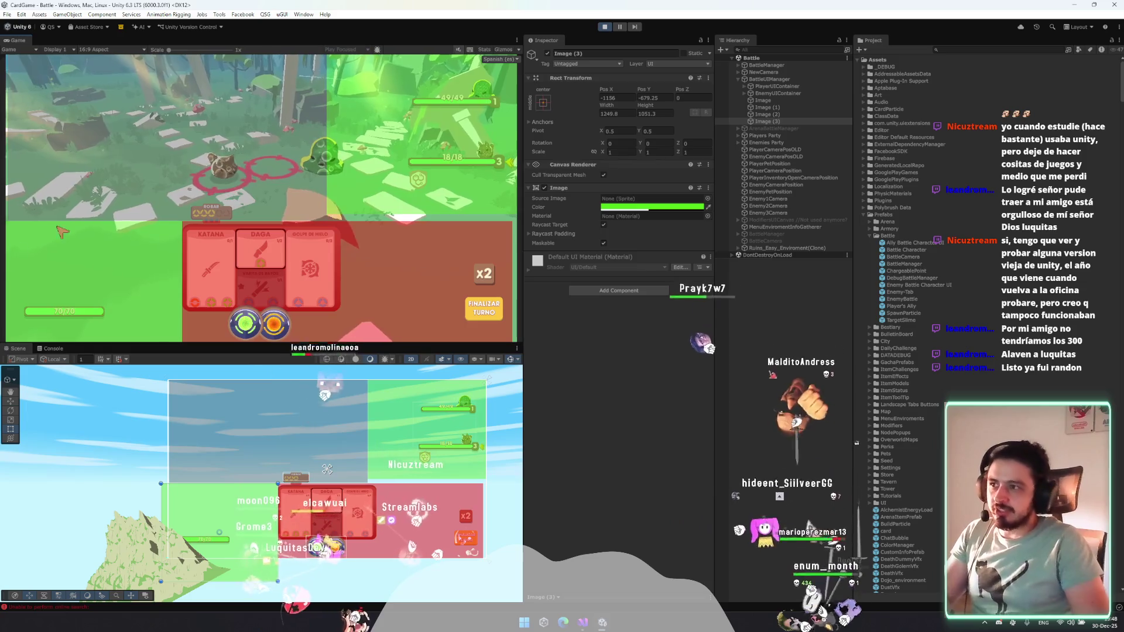
left_click(773, 102, "shift")
key("Delete")
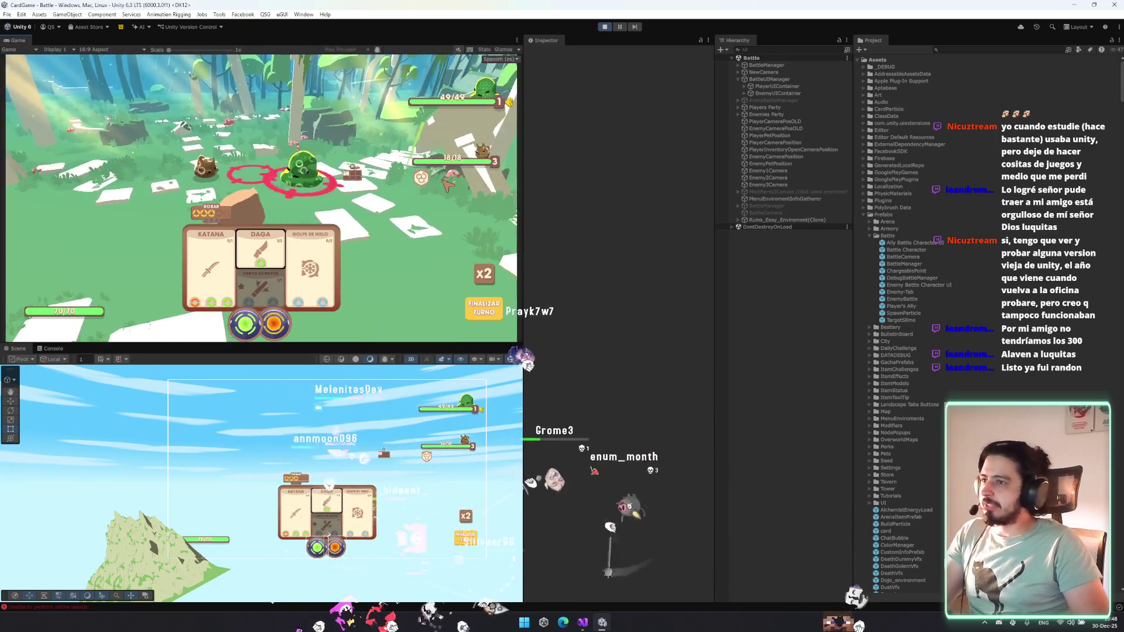
Select Enemy Battle Character UI(Clone) to view its 700 × 185 Rect Transform.
mouse_move(430, 185)
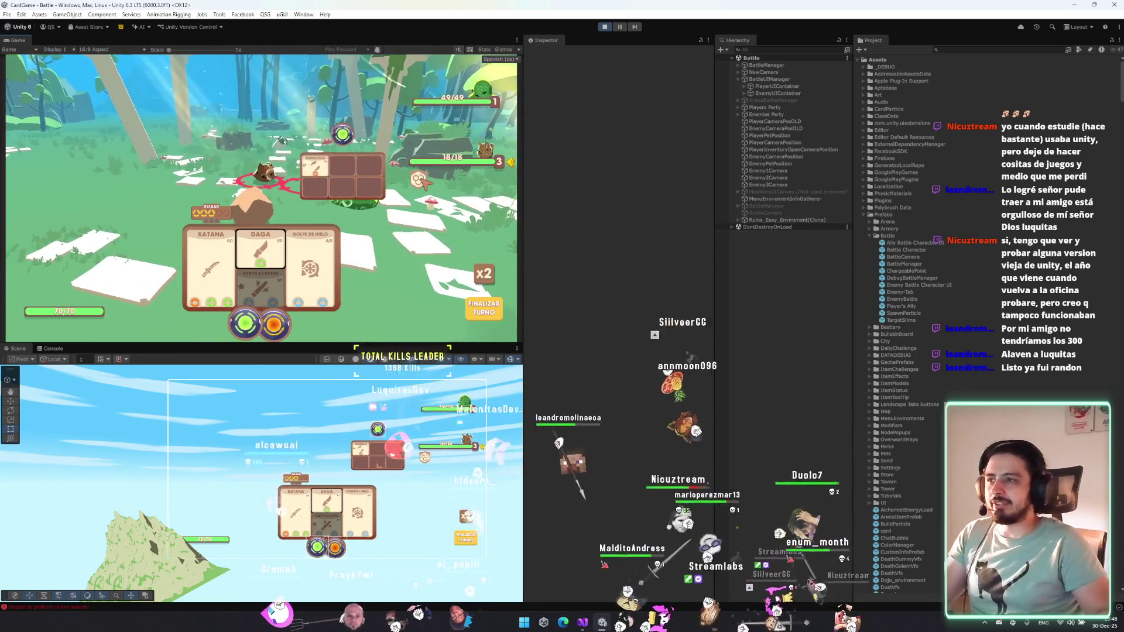
mouse_move(417, 211)
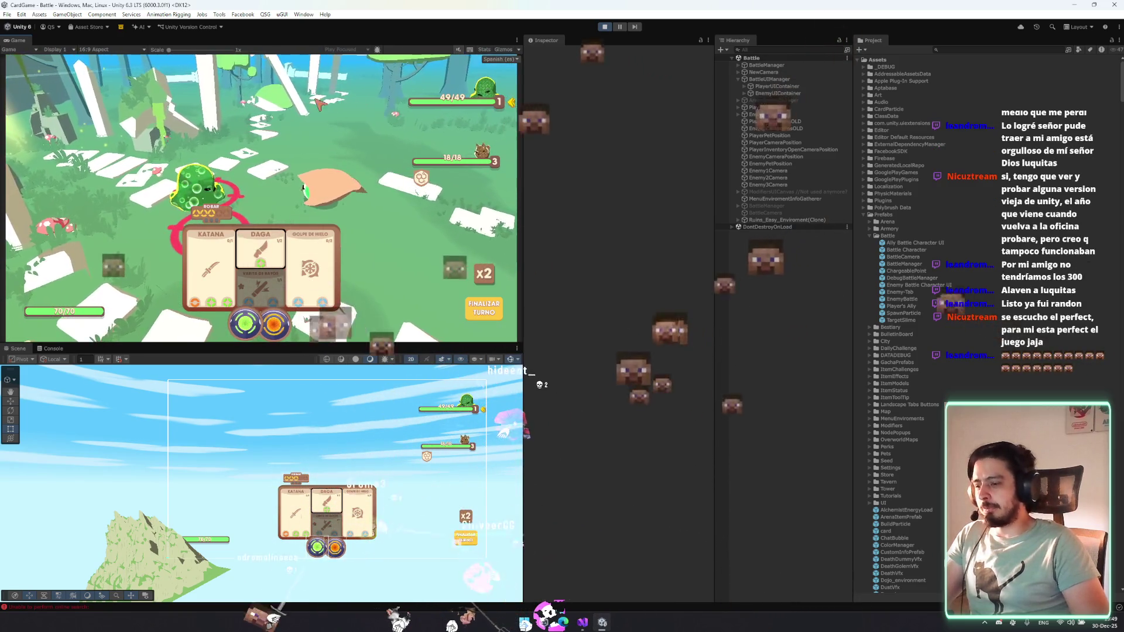
mouse_move(466, 112)
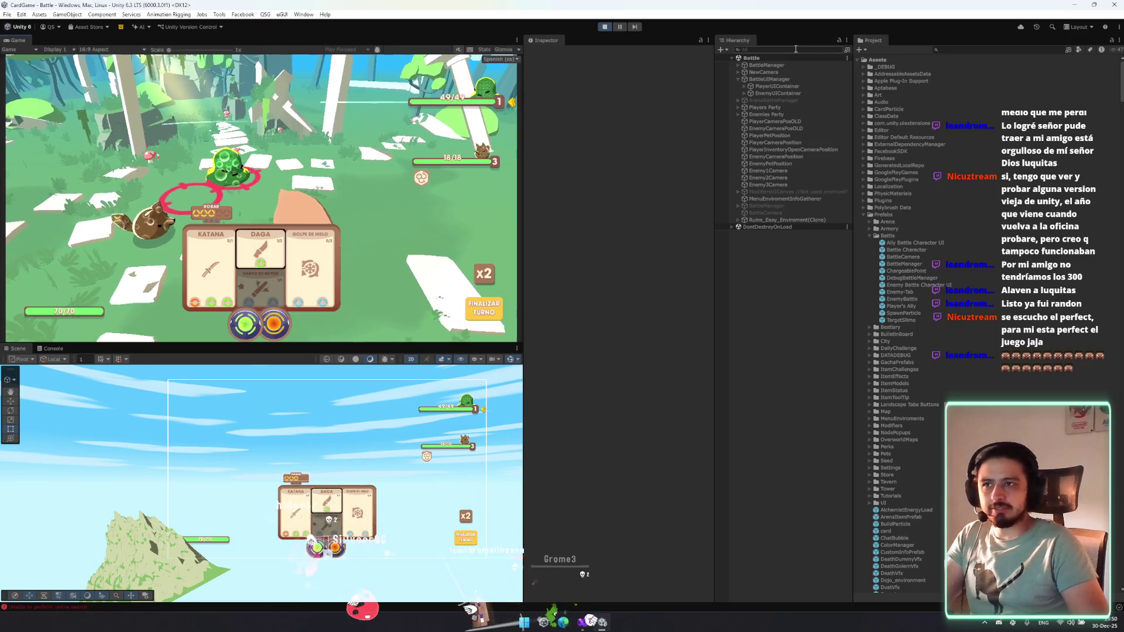
left_click(791, 92)
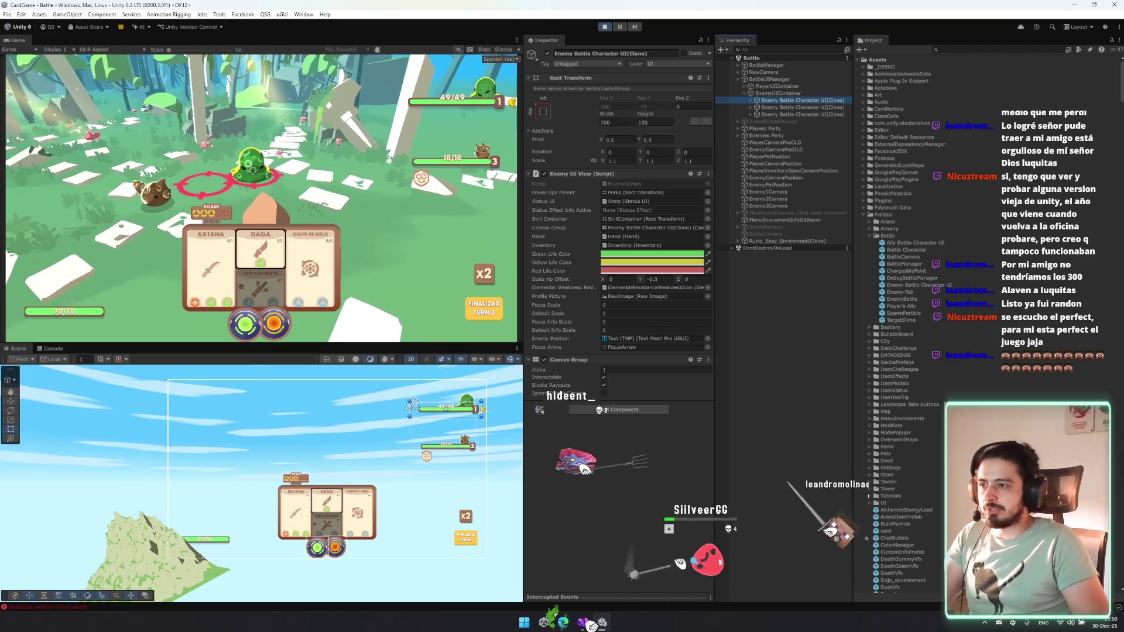
Widen the enemy UI Container leftward and shift the Stats health bar to the right.
left_click(774, 100)
key("Right")
left_click(774, 107)
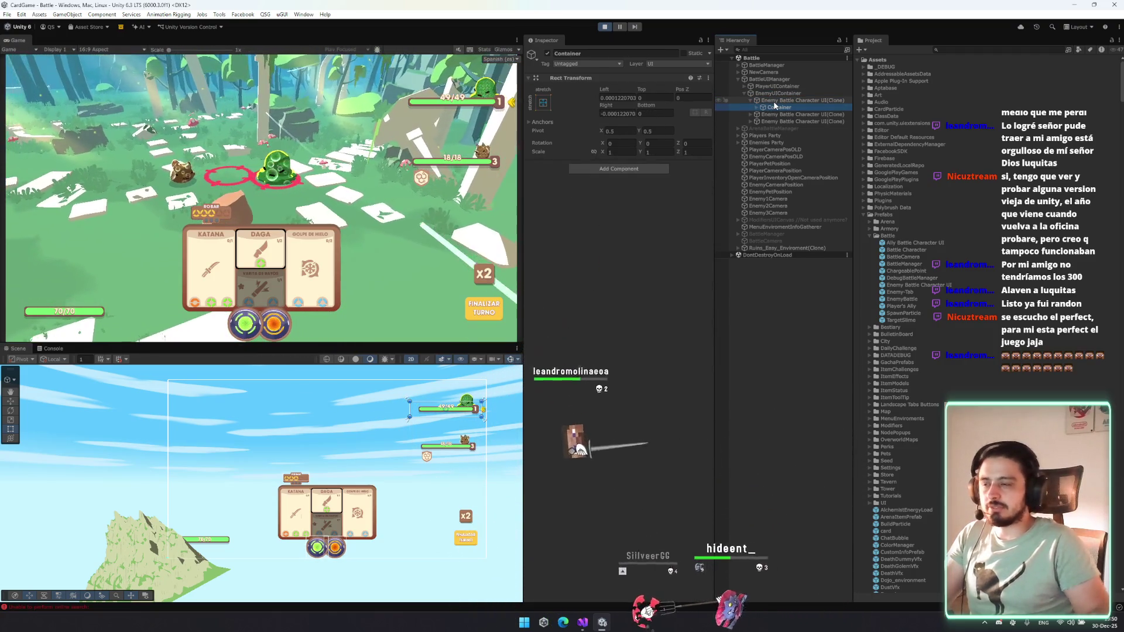
left_click_drag(411, 407, 268, 414)
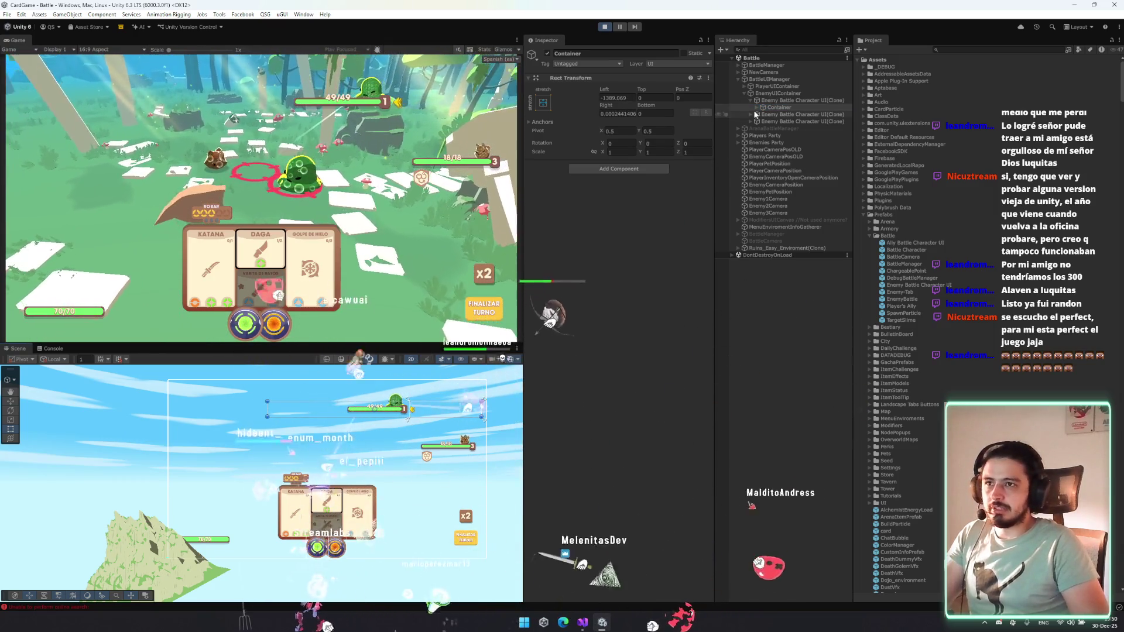
left_click(757, 108)
left_click(780, 121)
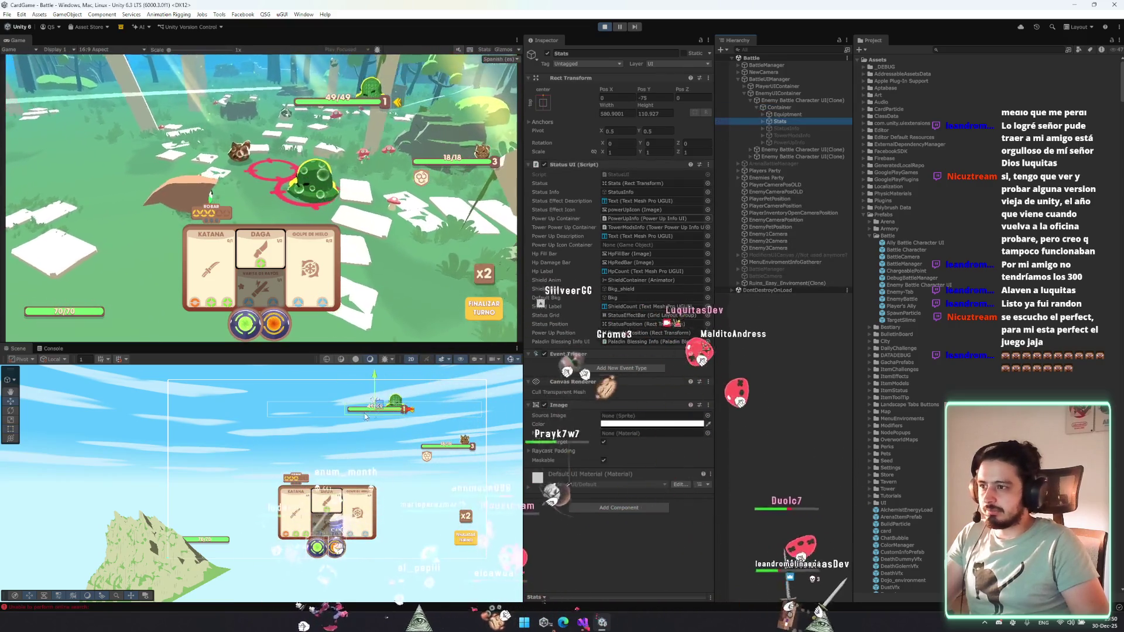
left_click_drag(451, 411, 489, 412)
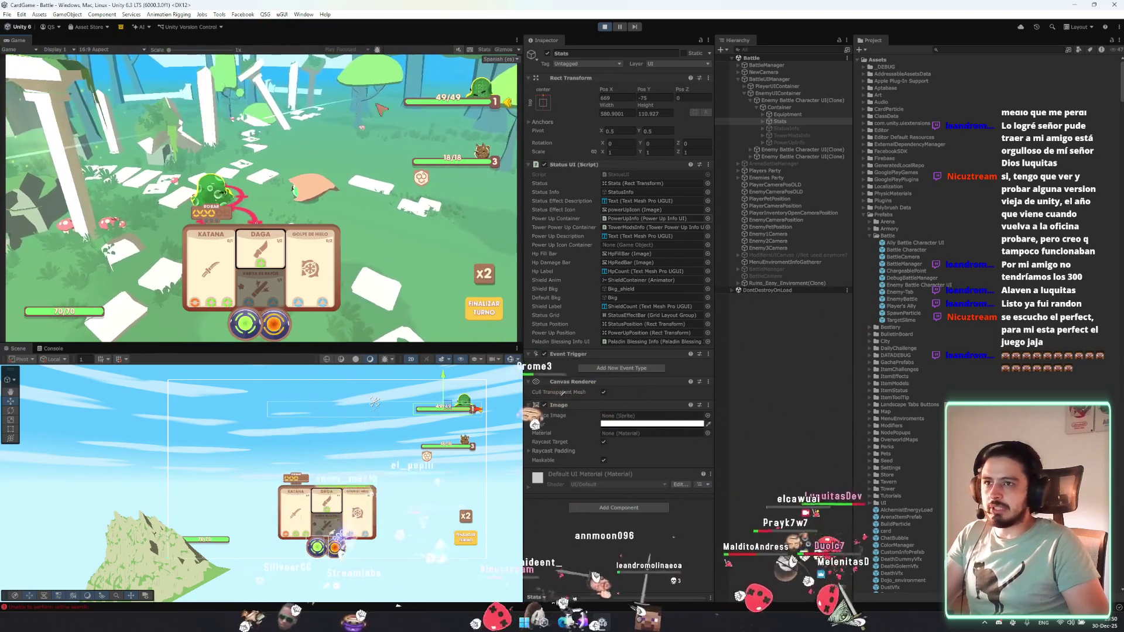
Reselect Container, search components for 'IMAGE', then bring up its context menu.
left_click(785, 108)
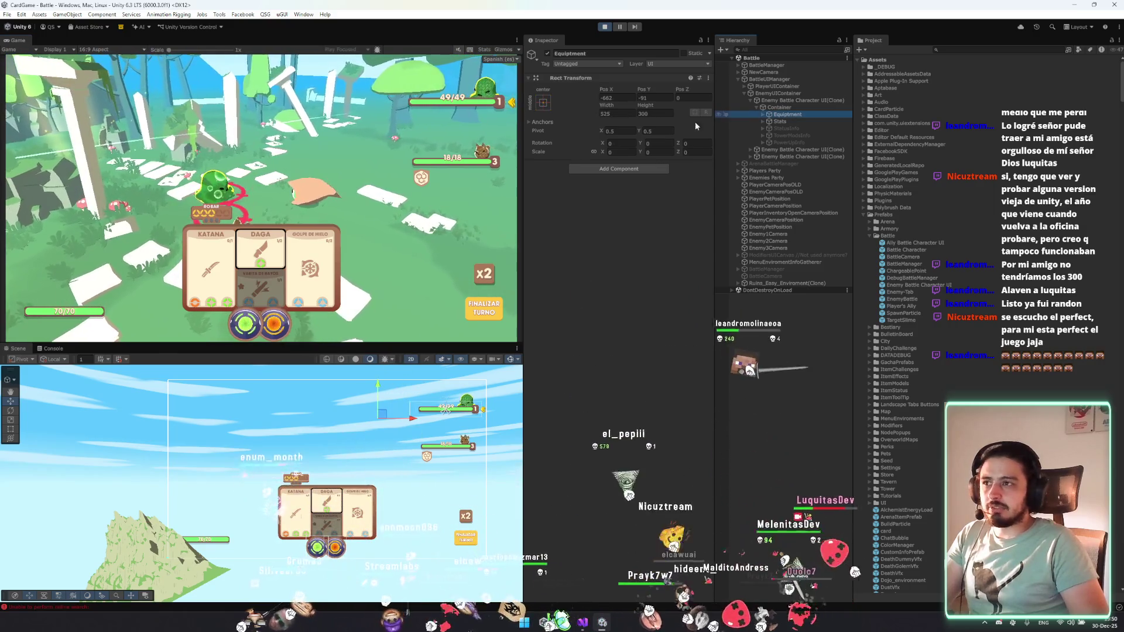
left_click(630, 169)
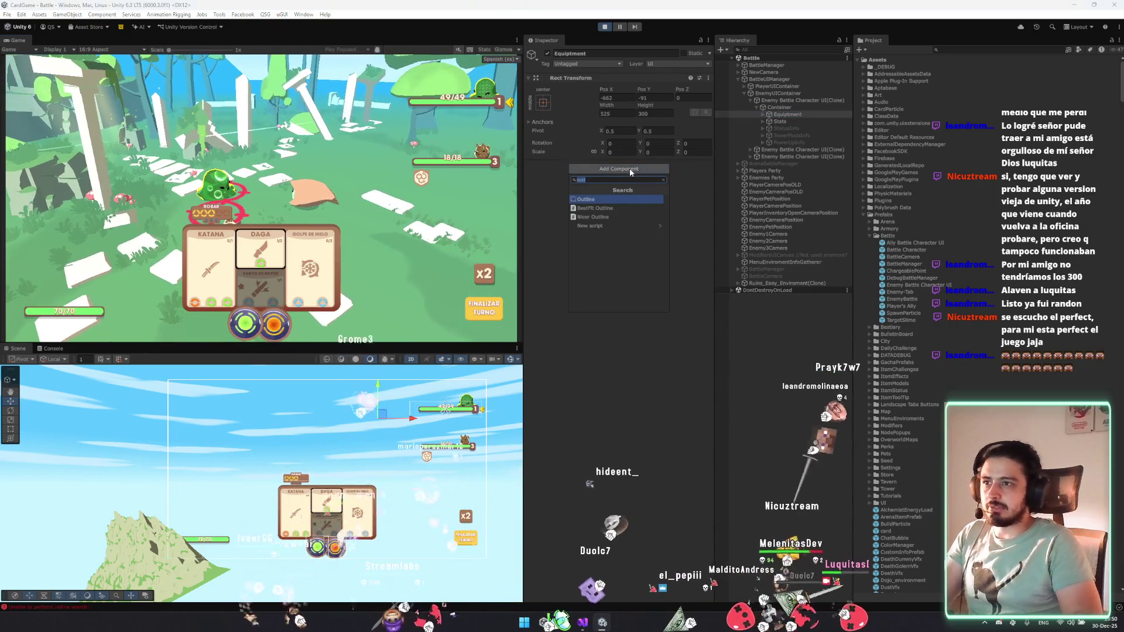
type("IMAGE")
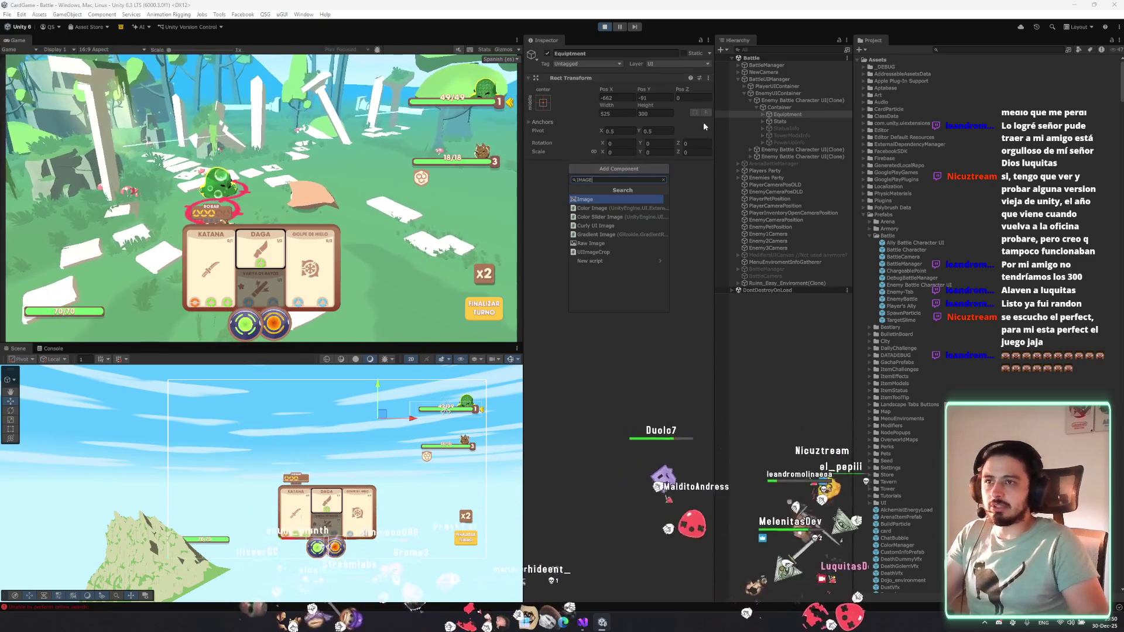
left_click(778, 109)
right_click(778, 109)
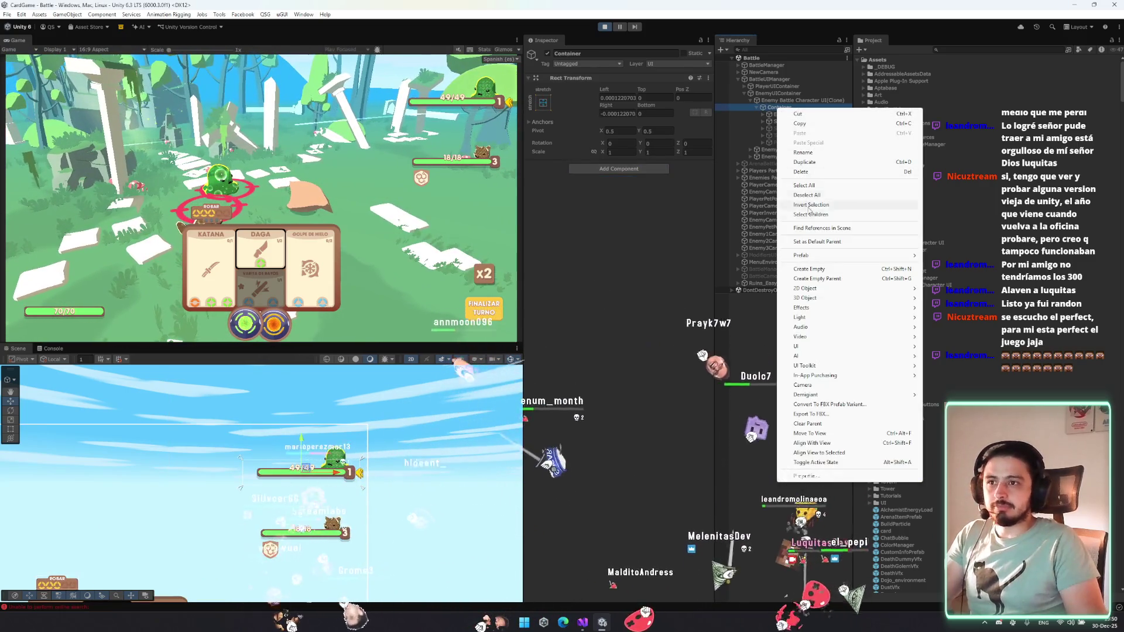
Create a UI Image inside Container and make the white panel taller.
mouse_move(878, 346)
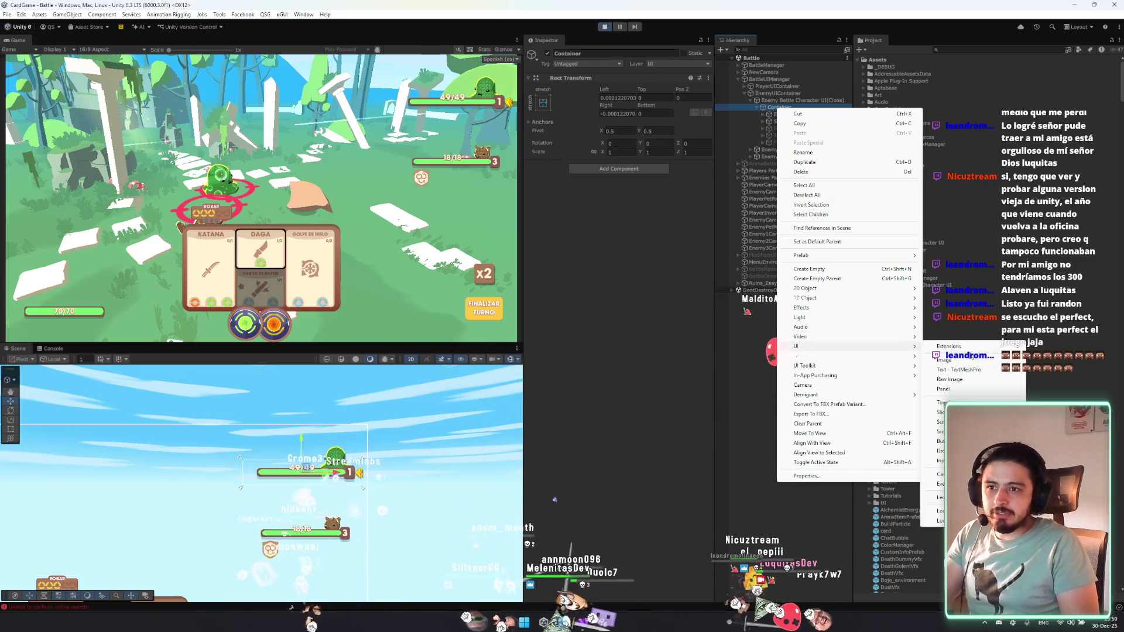
left_click(967, 362)
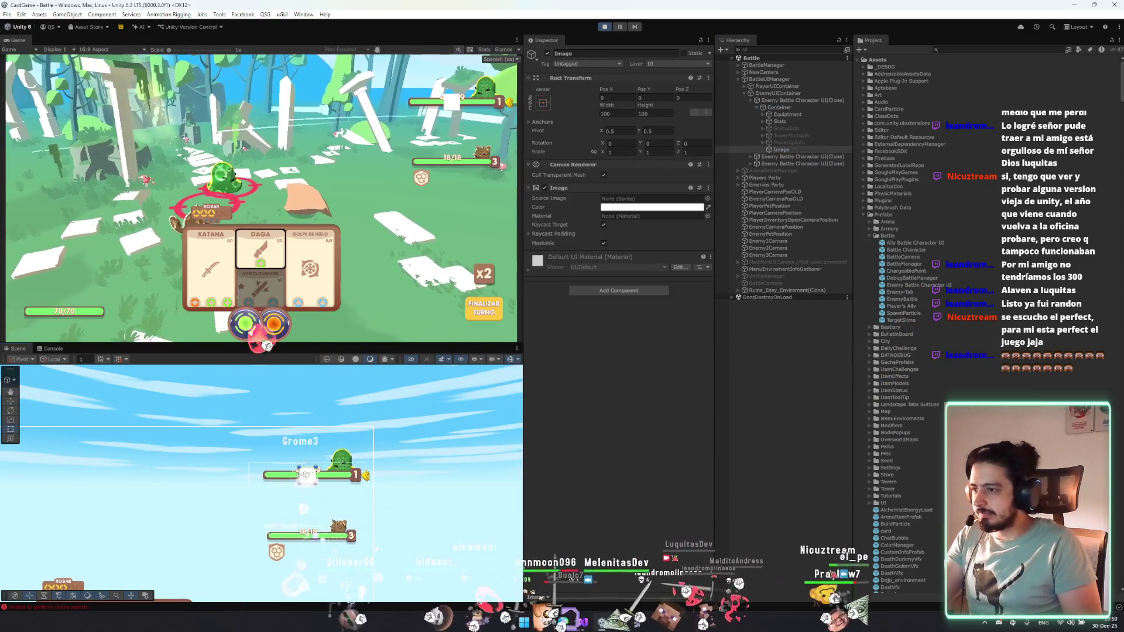
left_click_drag(264, 469, 265, 443)
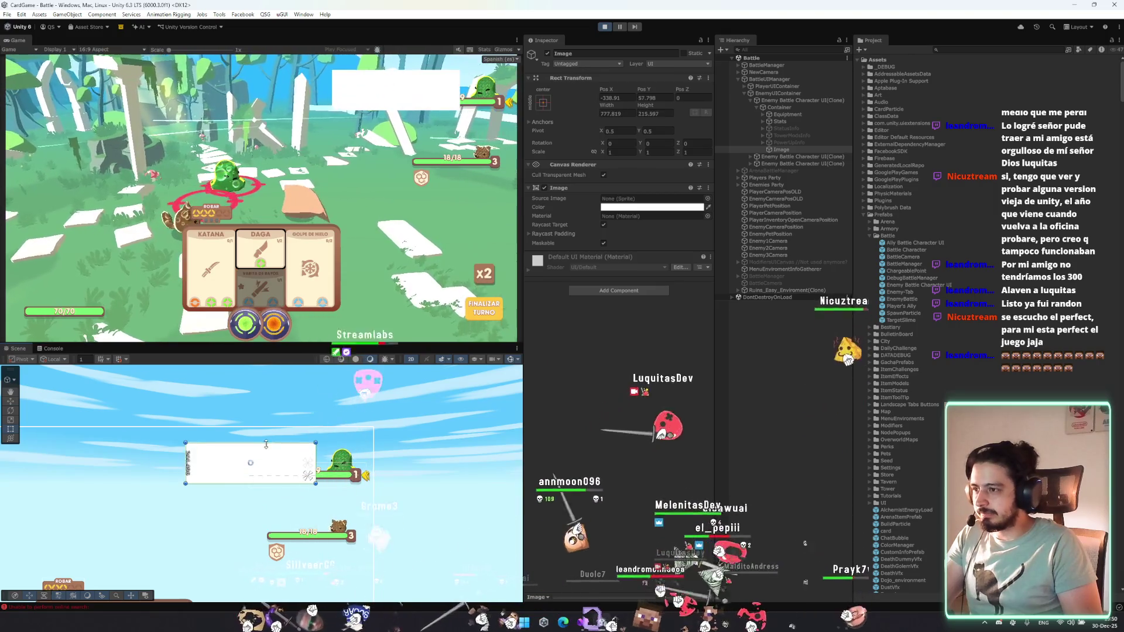
left_click_drag(284, 485, 283, 494)
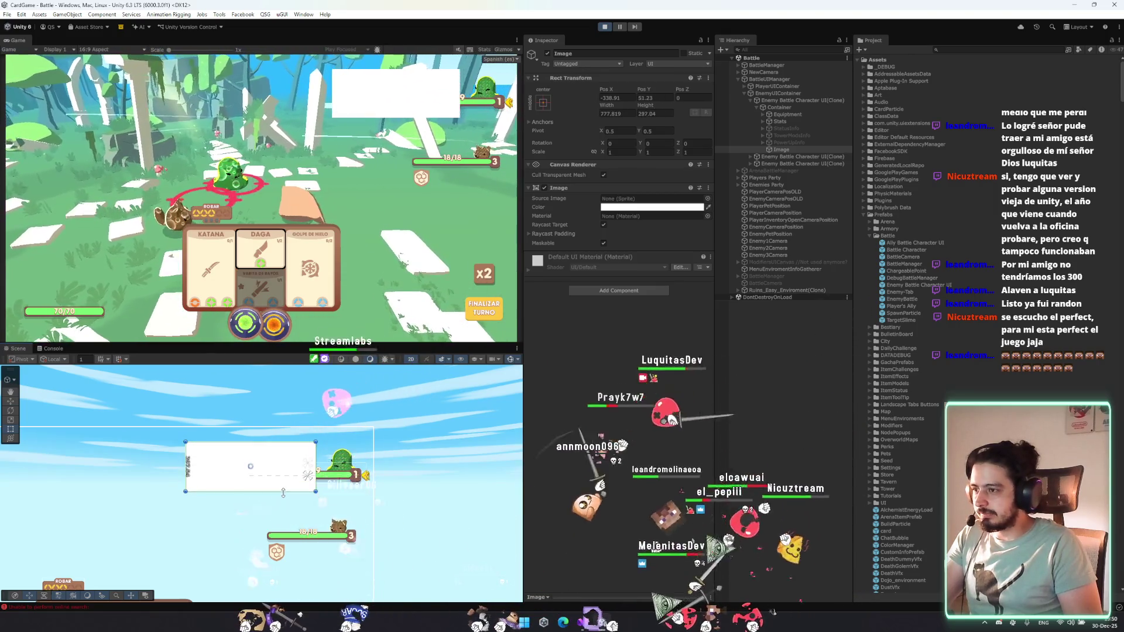
Set the panel's Image colour alpha to 0.
left_click(652, 207)
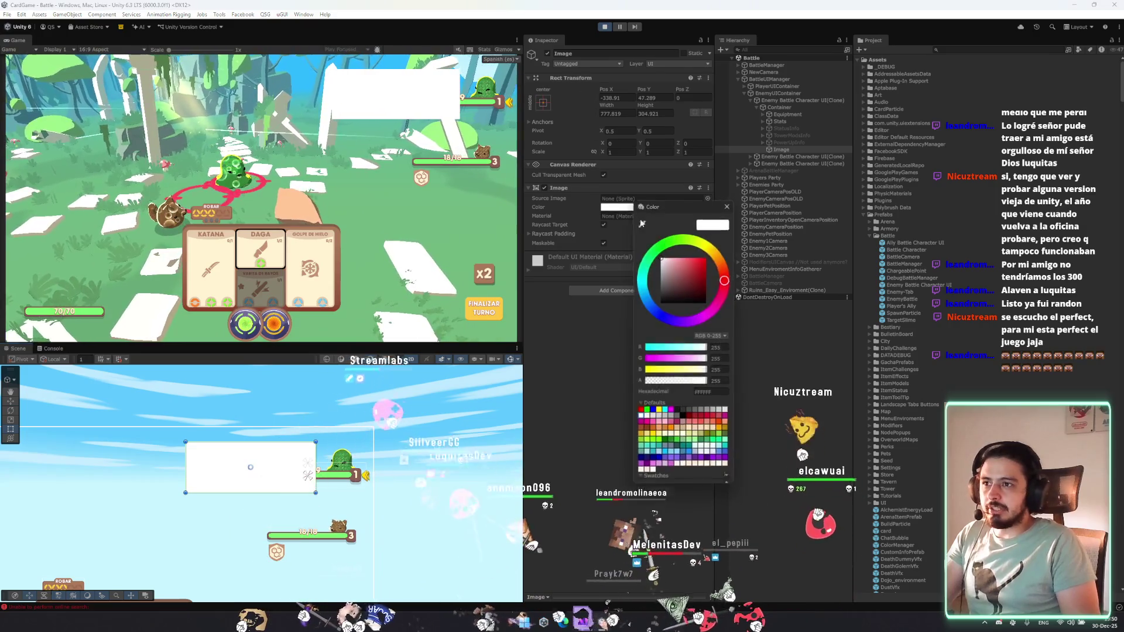
left_click(722, 382)
type("0")
left_click(675, 173)
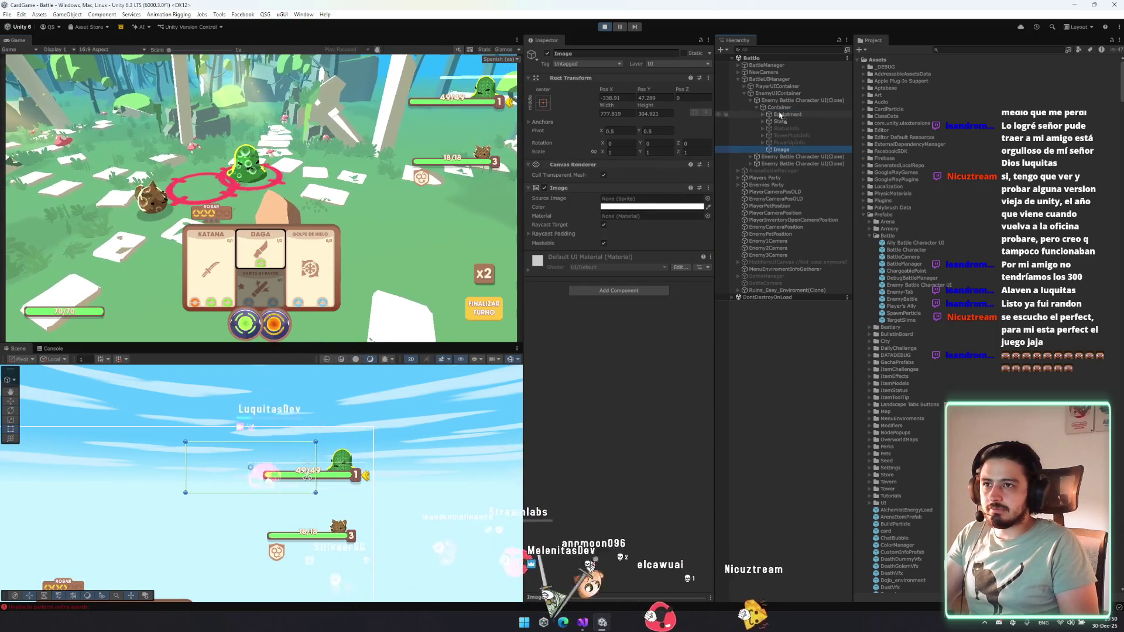
Inspect Container, Enemy Battle Character UI(Clone), Image, Equipment and Stats in the Hierarchy.
mouse_move(421, 105)
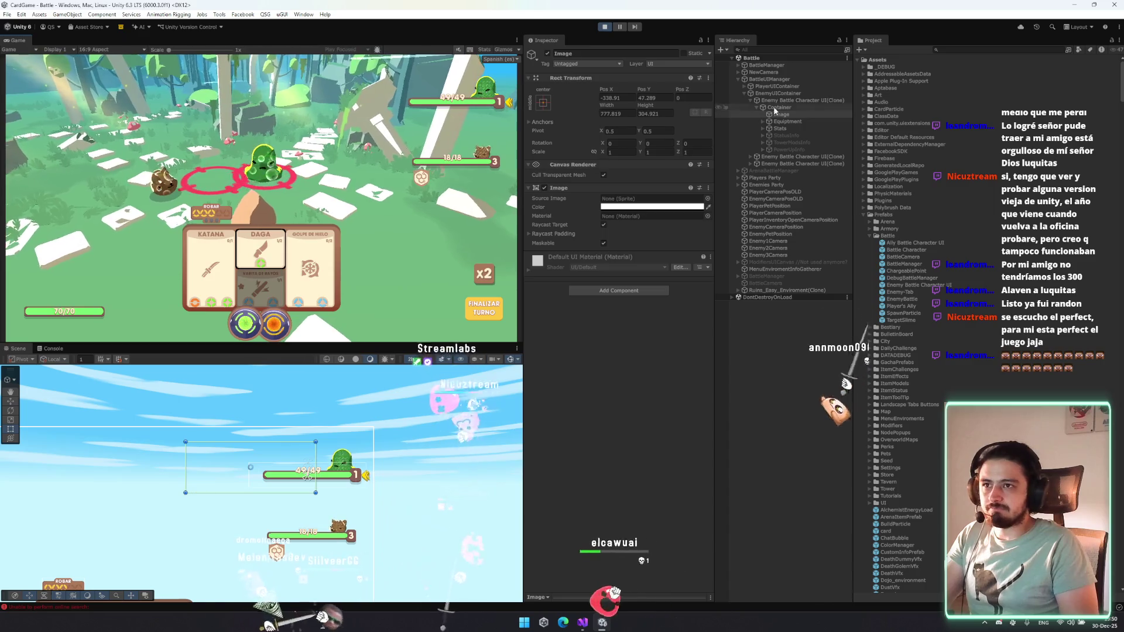
left_click(783, 107)
left_click(787, 101)
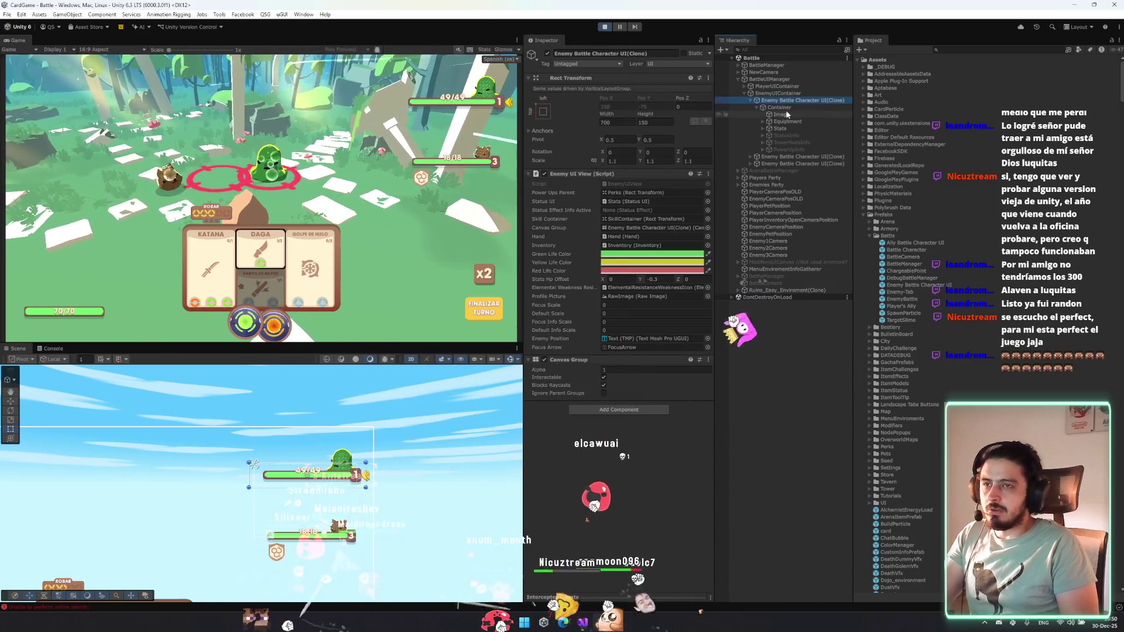
left_click(790, 106)
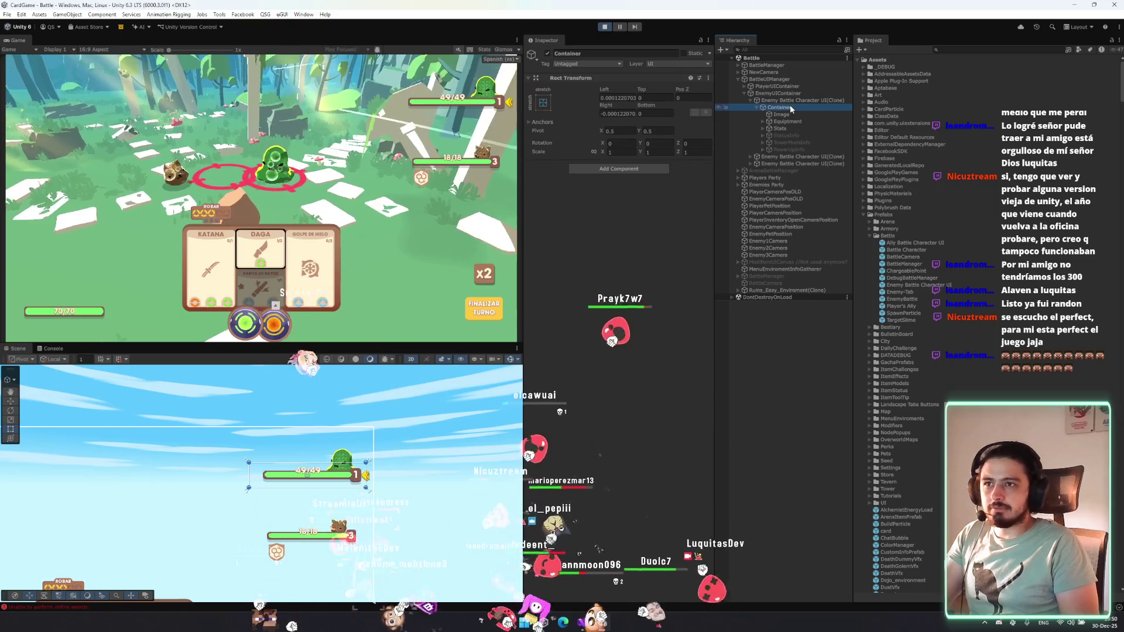
left_click(792, 115)
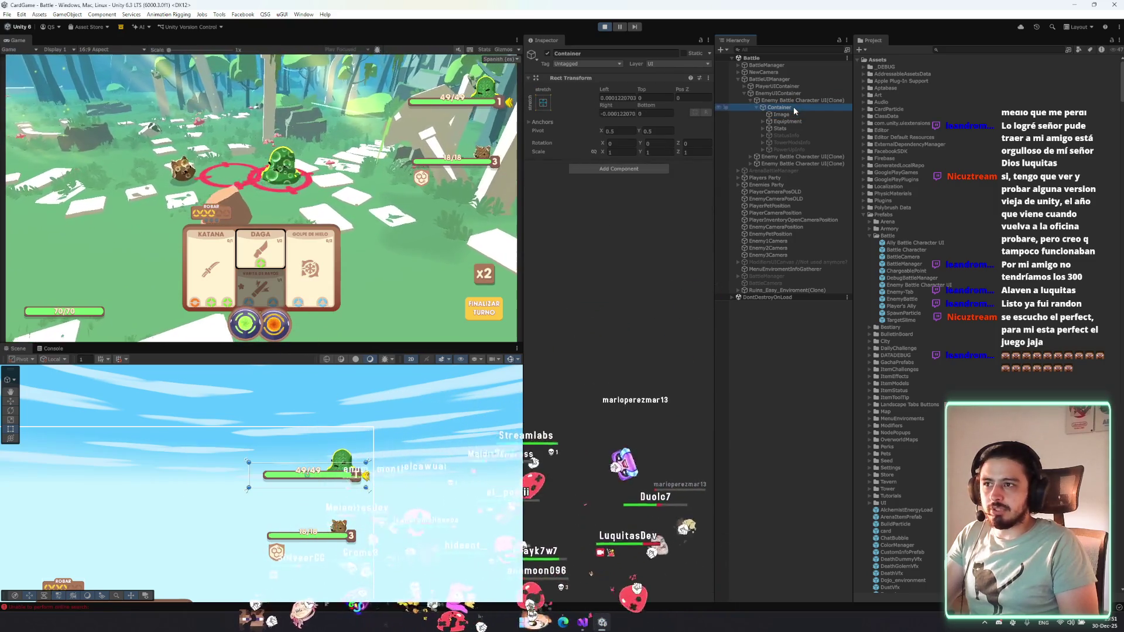
left_click(788, 121)
left_click(791, 127)
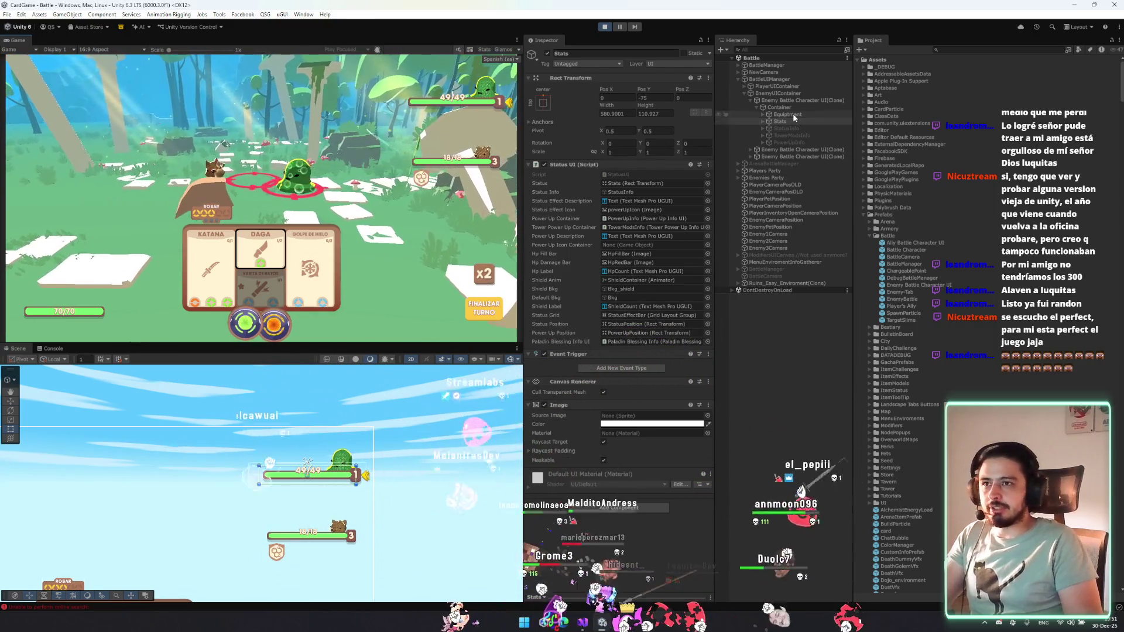
Select the Image under Stats and set its colour alpha to 170.
key("Right")
left_click(793, 129)
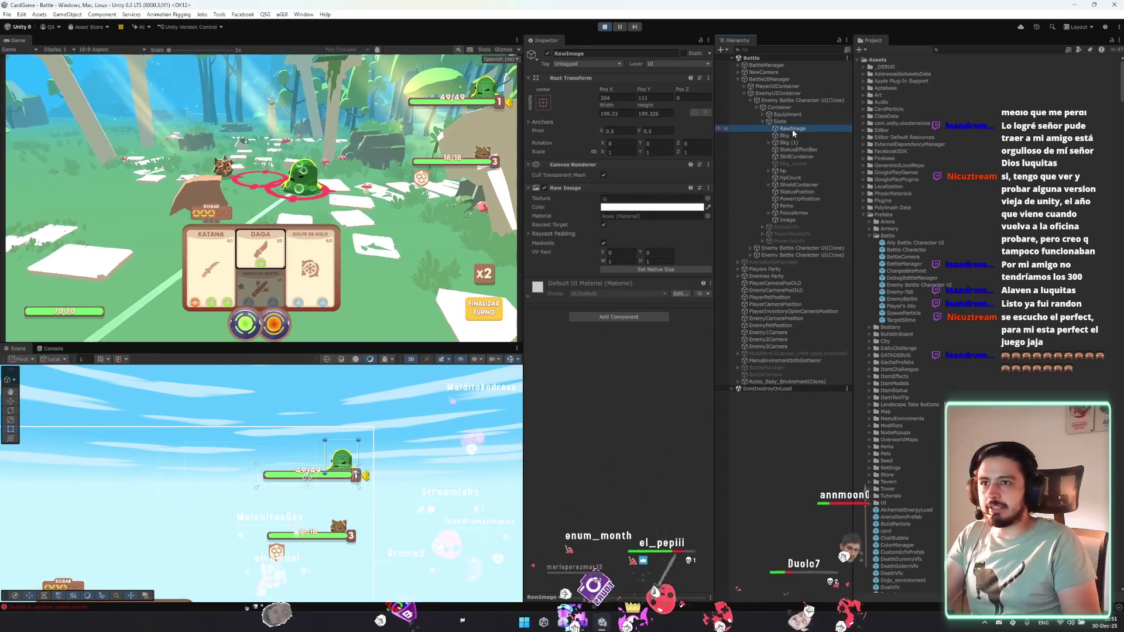
left_click(796, 219)
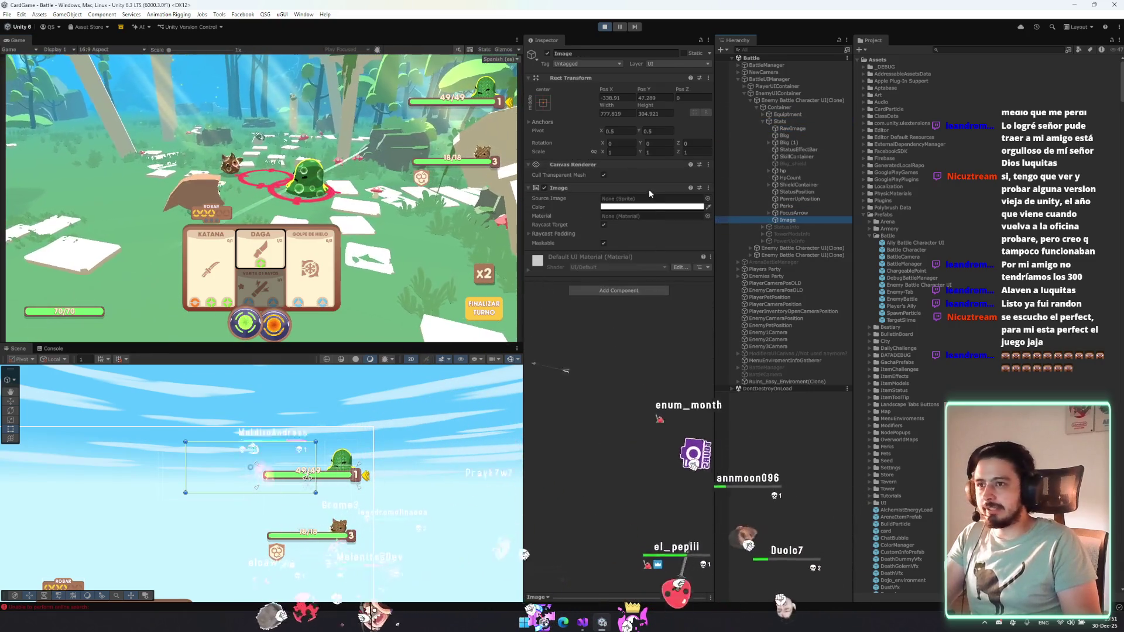
left_click(652, 208)
left_click(700, 379)
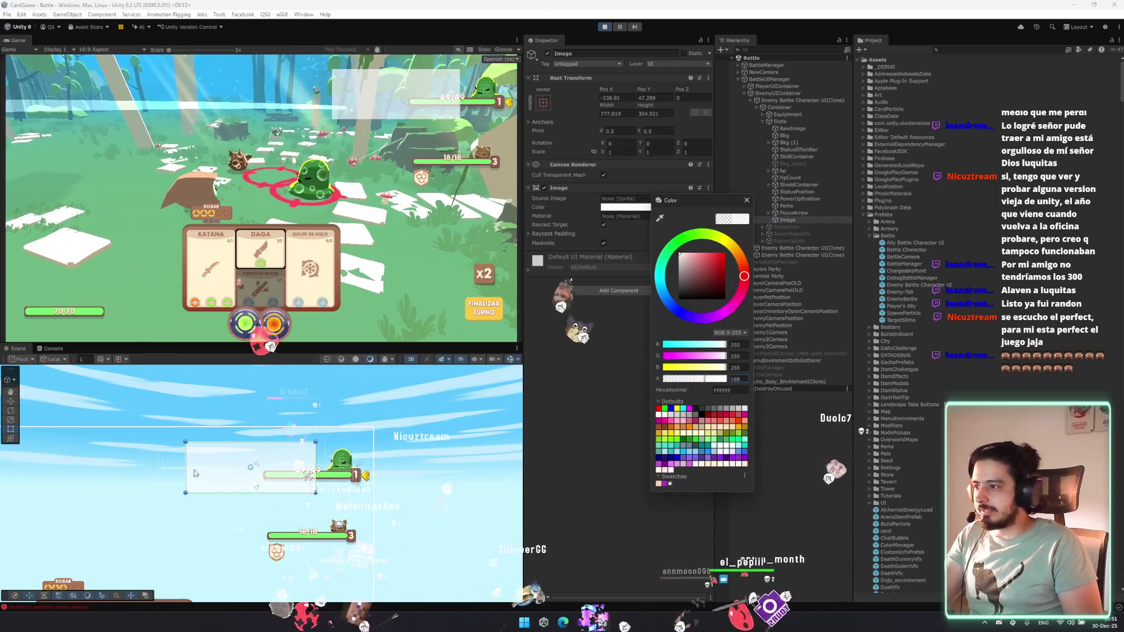
Stretch the Image panel wider to the left and down over the card panel.
left_click_drag(195, 473, 146, 473)
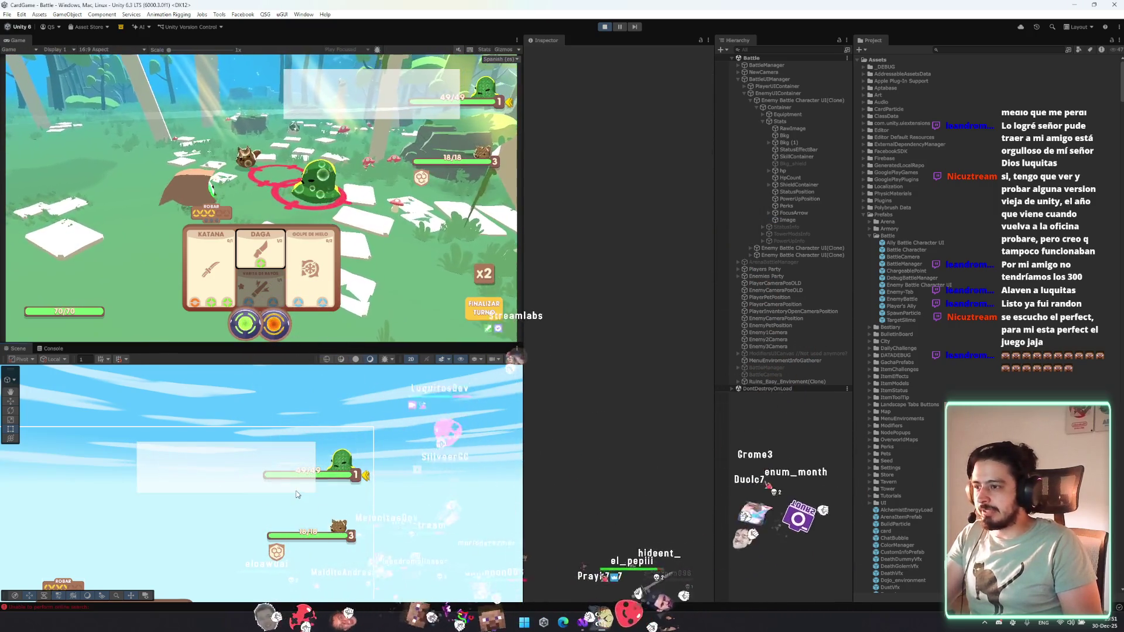
left_click_drag(291, 492, 360, 468)
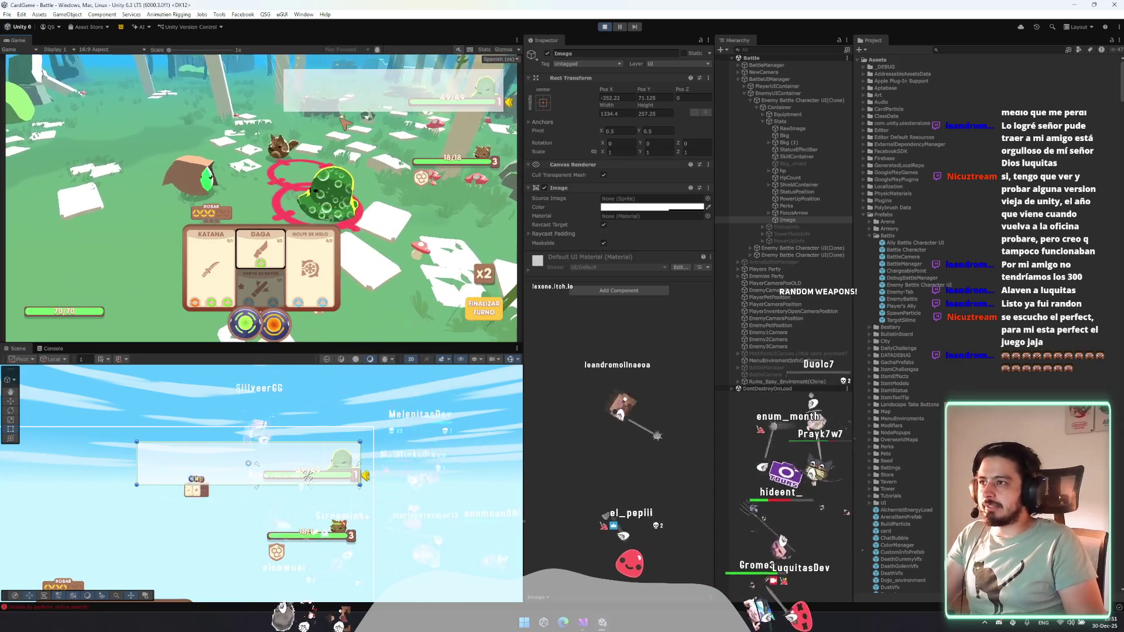
left_click_drag(232, 483, 232, 516)
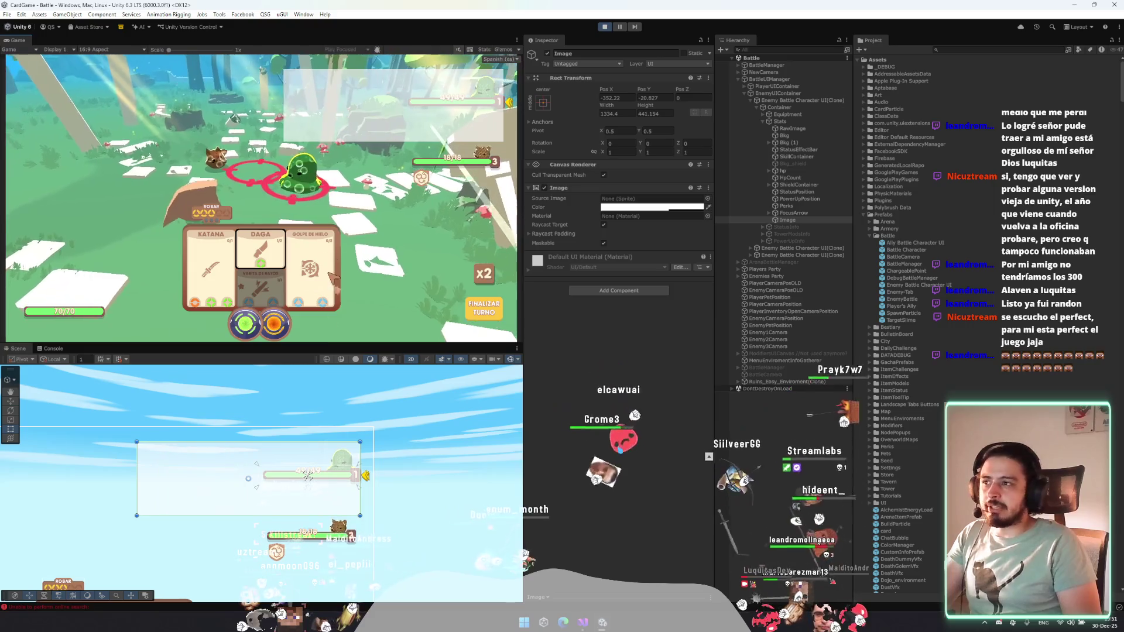
Test the GOLPE DE HIELO card info panel in the Game view, opening and closing it twice.
left_click(310, 269)
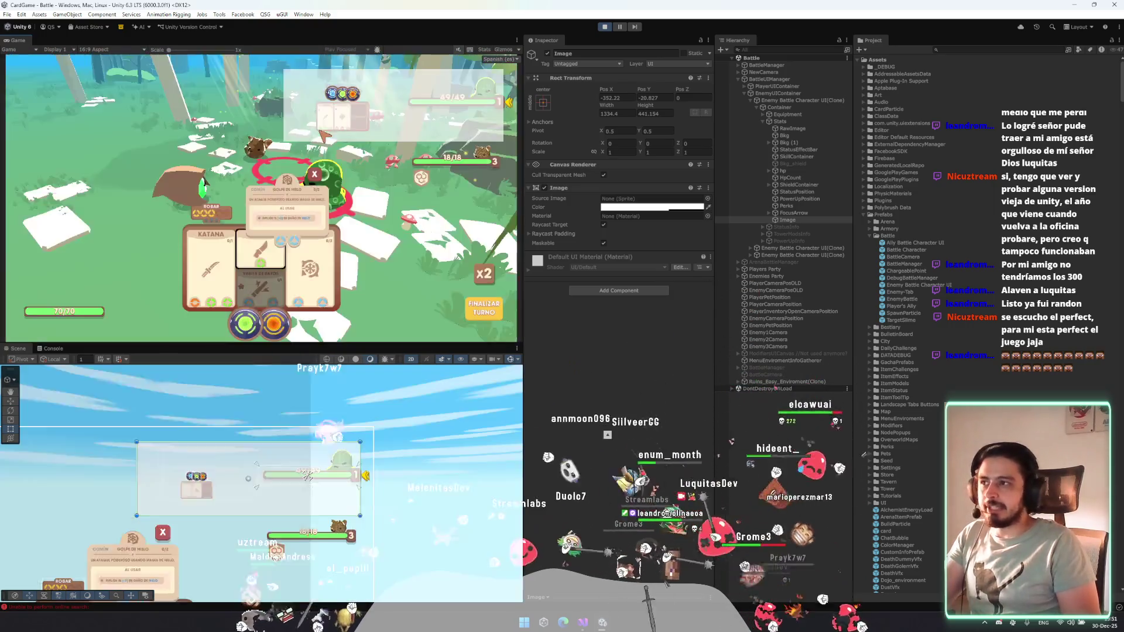
left_click(324, 136)
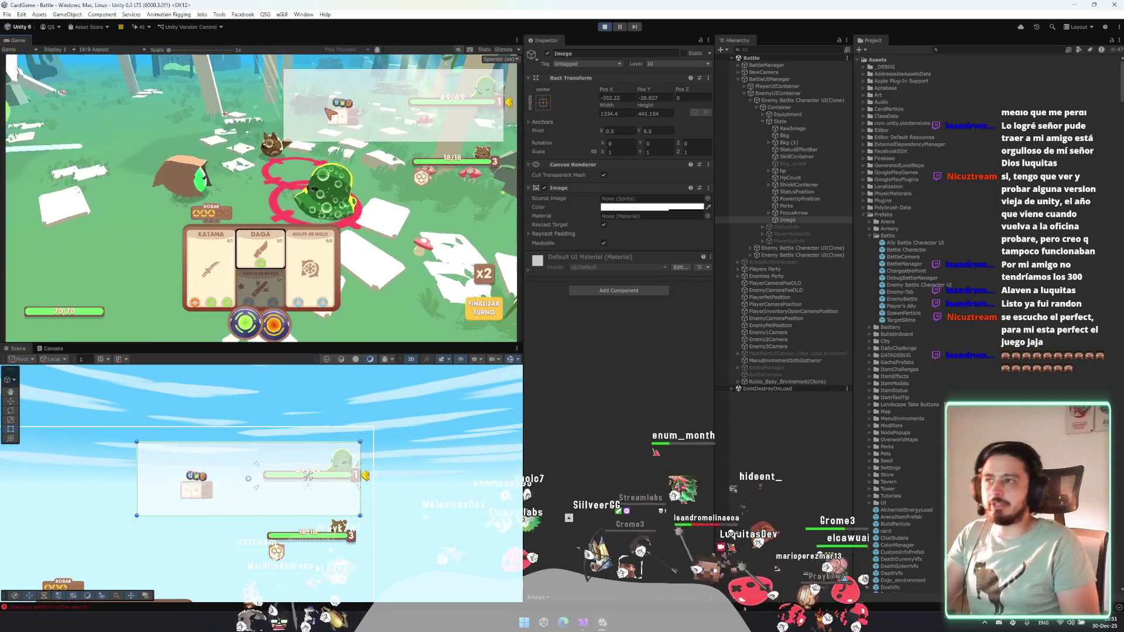
left_click(325, 243)
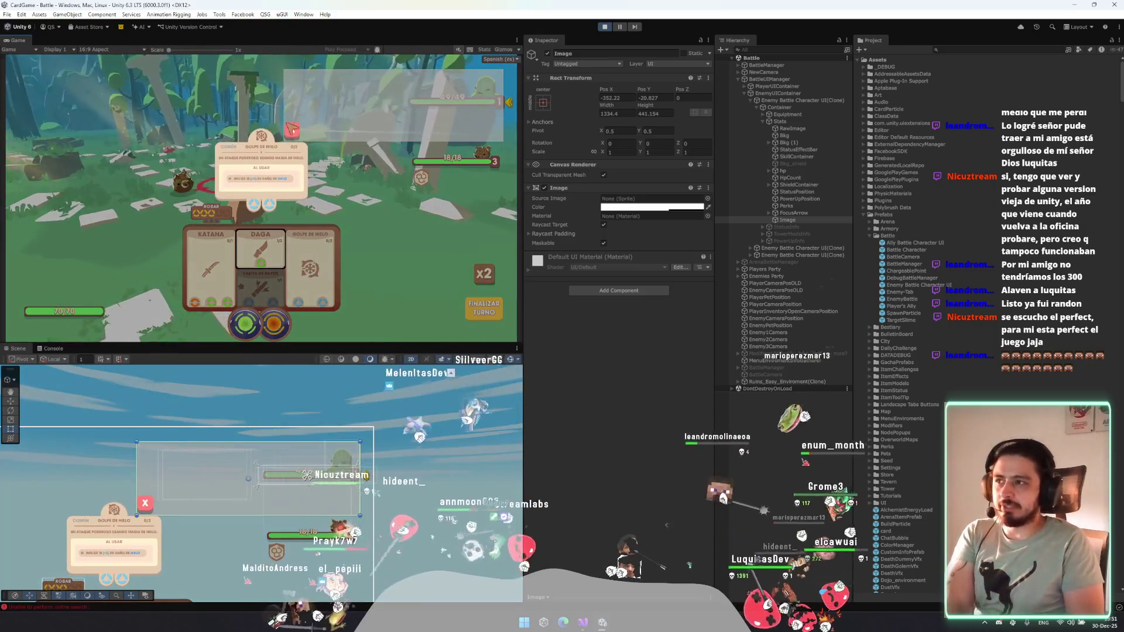
left_click(296, 129)
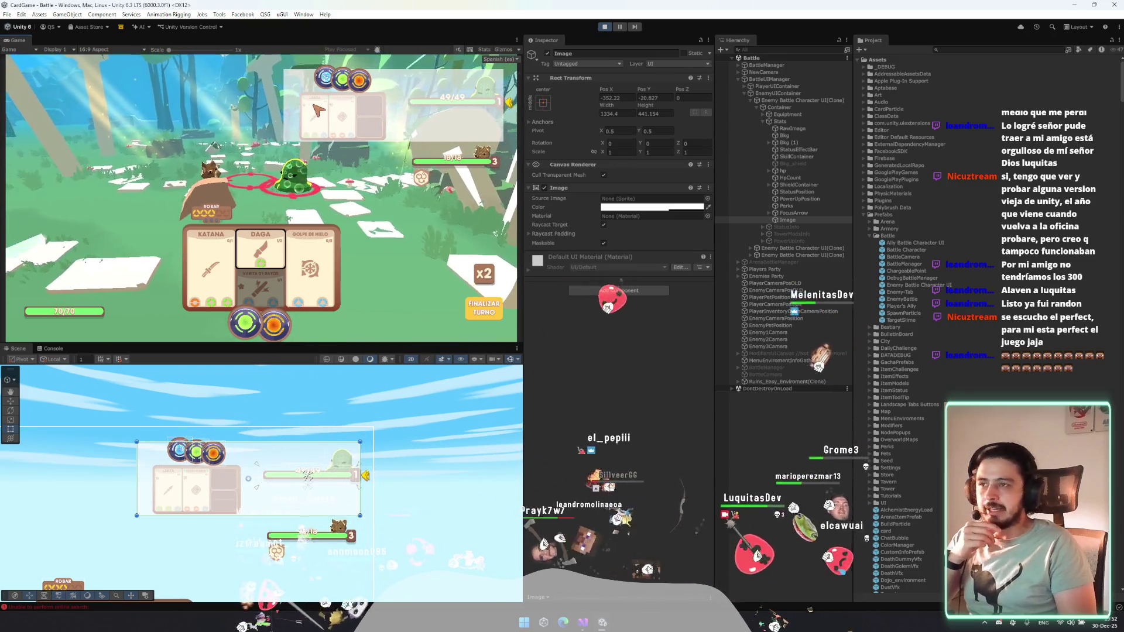
Exit play mode.
mouse_move(458, 164)
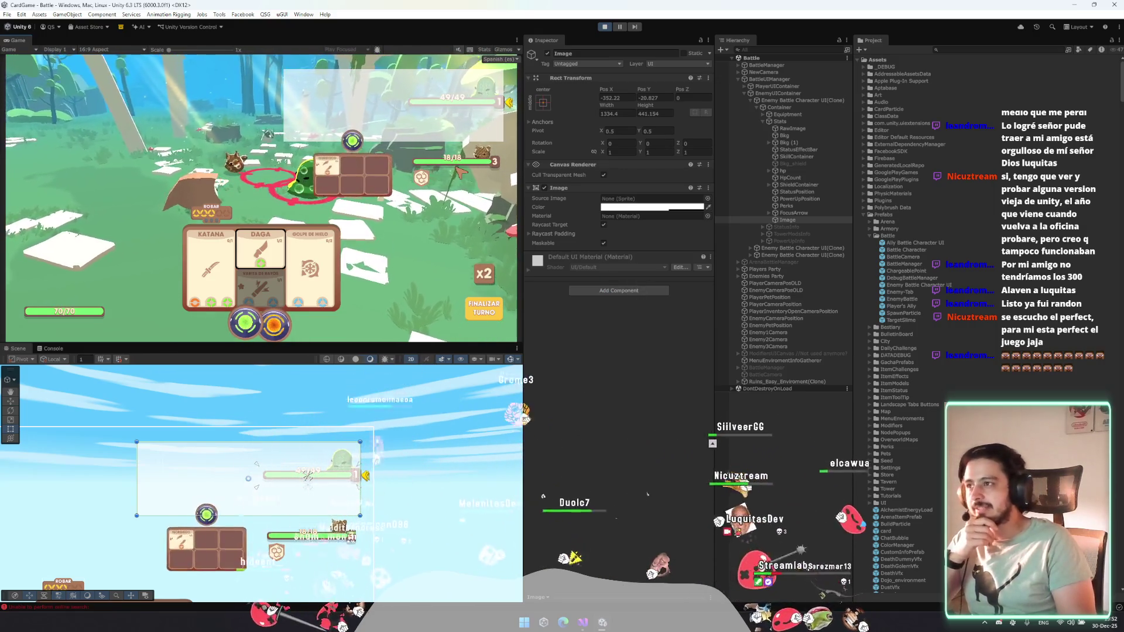
mouse_move(471, 105)
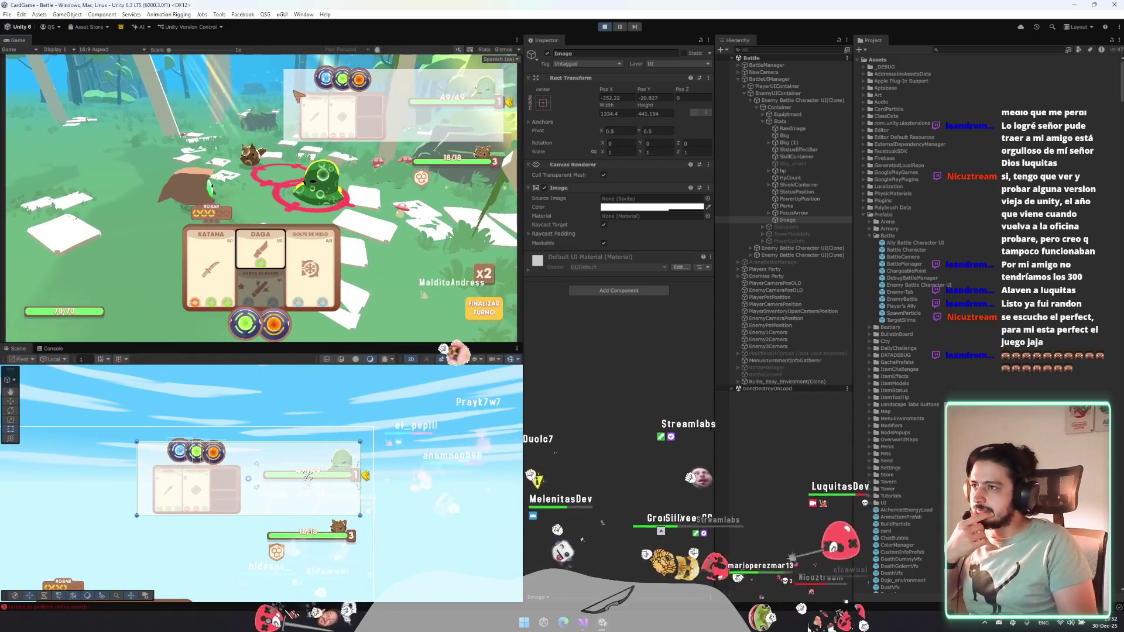
left_click(605, 27)
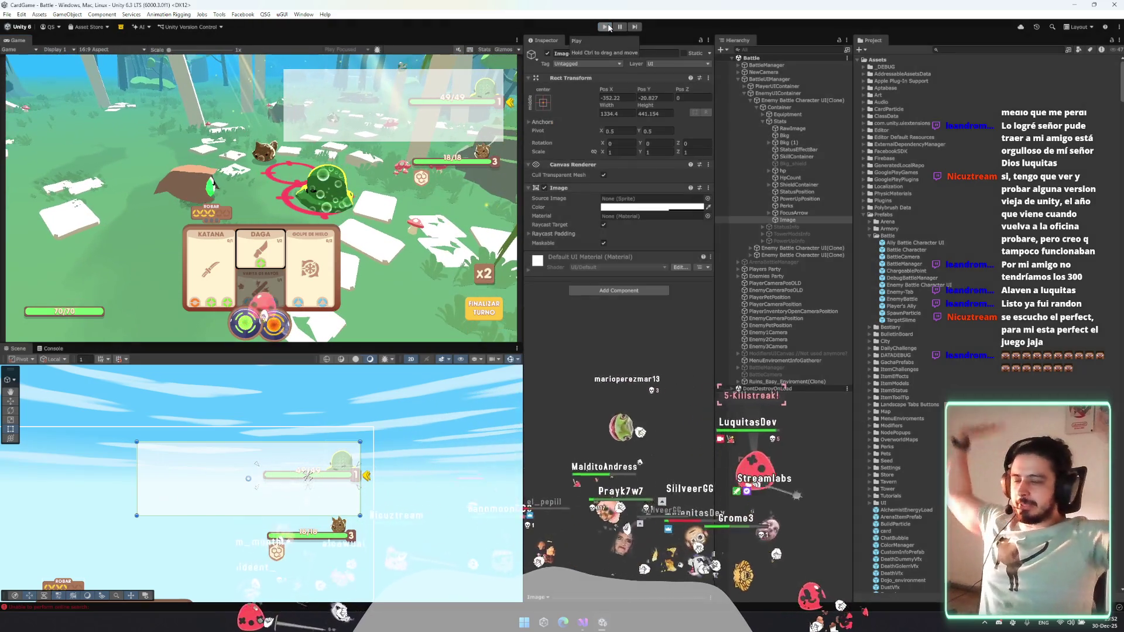